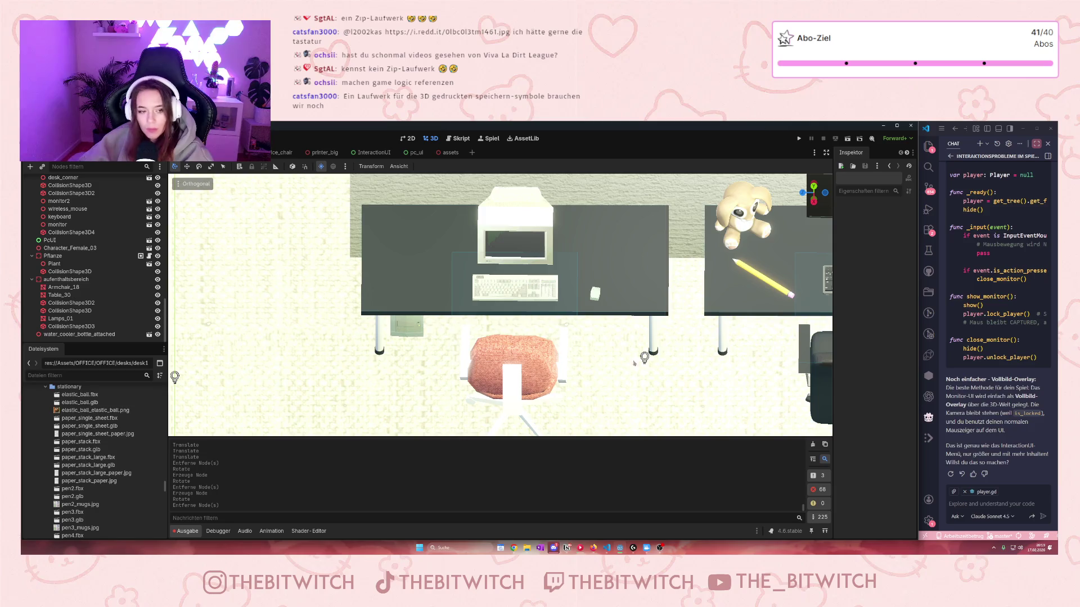
- Collapse the Franks, SgtAL and Sorindalls Arbeitsplatz groups in the Scene tree
{"action": "scroll", "coordinate": [111, 427], "scroll_direction": "down", "scroll_amount": 3}
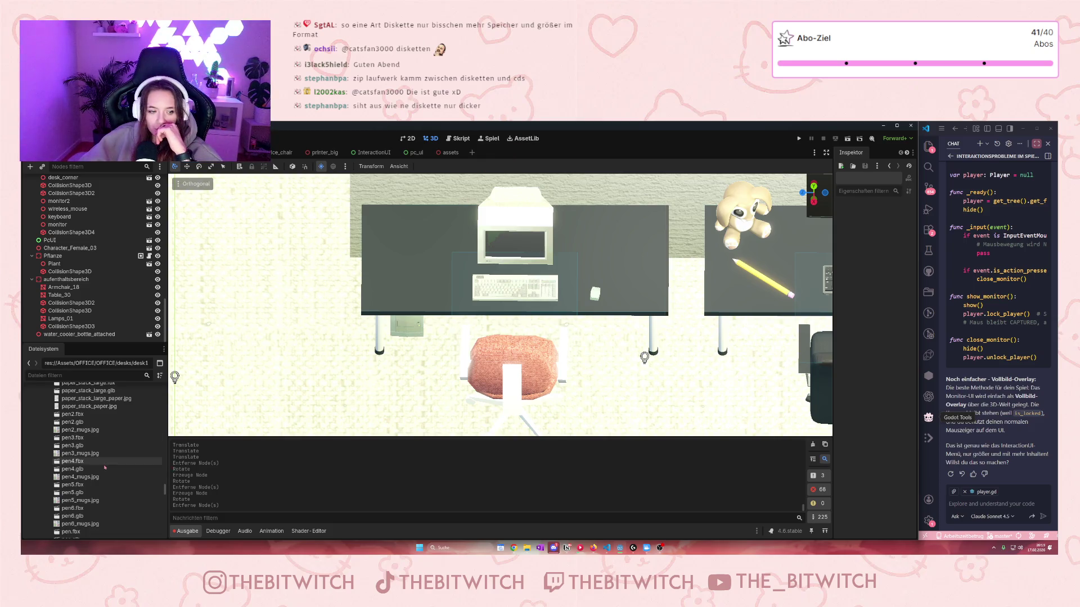
{"action": "scroll", "coordinate": [109, 465], "scroll_direction": "down", "scroll_amount": 3}
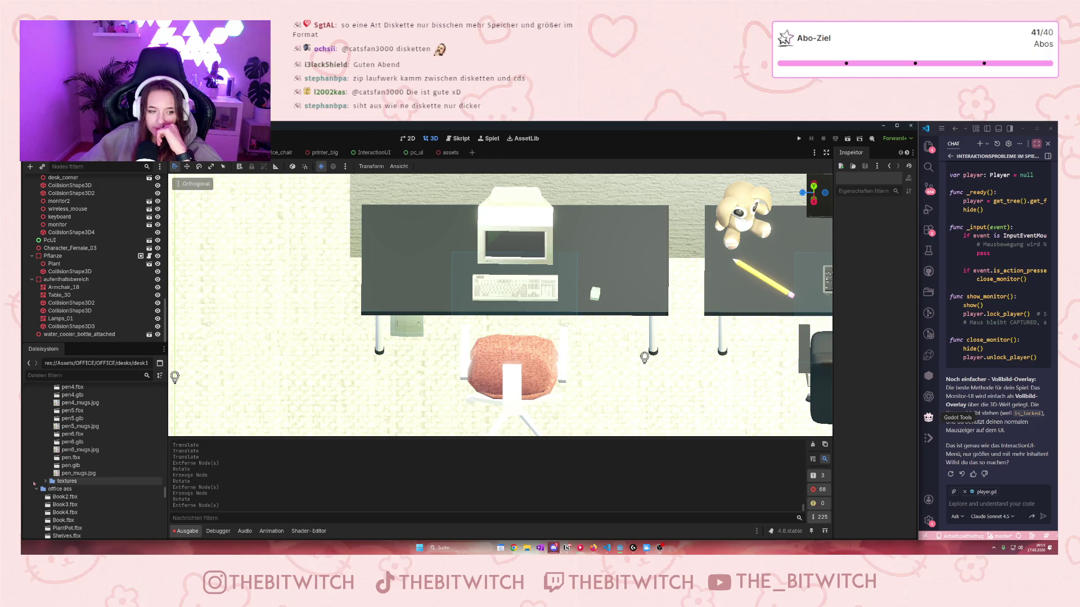
{"action": "scroll", "coordinate": [84, 463], "scroll_direction": "up", "scroll_amount": 4}
{"action": "scroll", "coordinate": [77, 467], "scroll_direction": "down", "scroll_amount": 5}
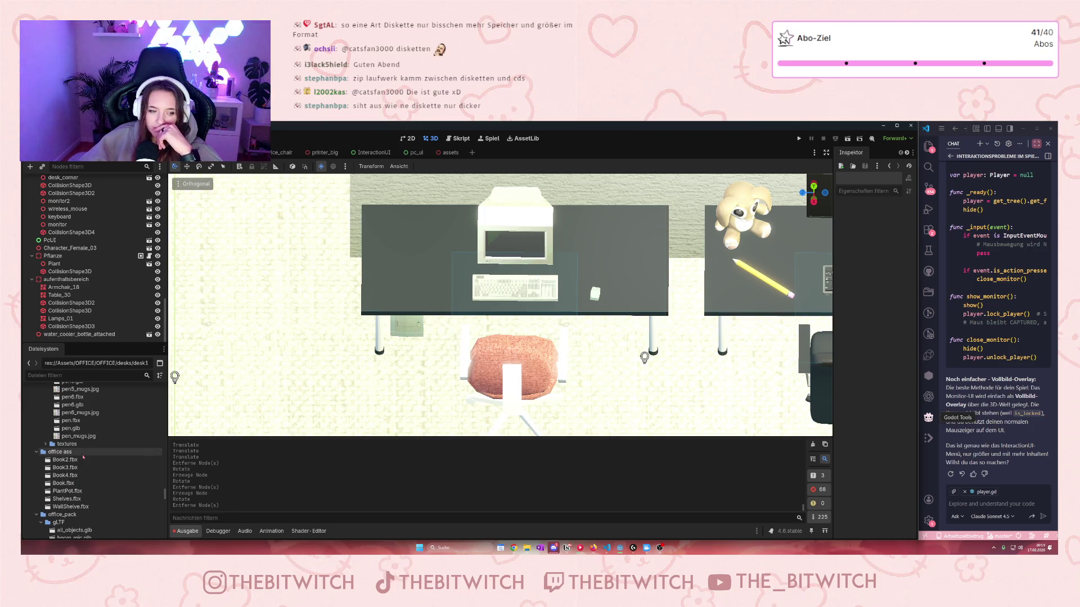
{"action": "scroll", "coordinate": [83, 460], "scroll_direction": "down", "scroll_amount": 2}
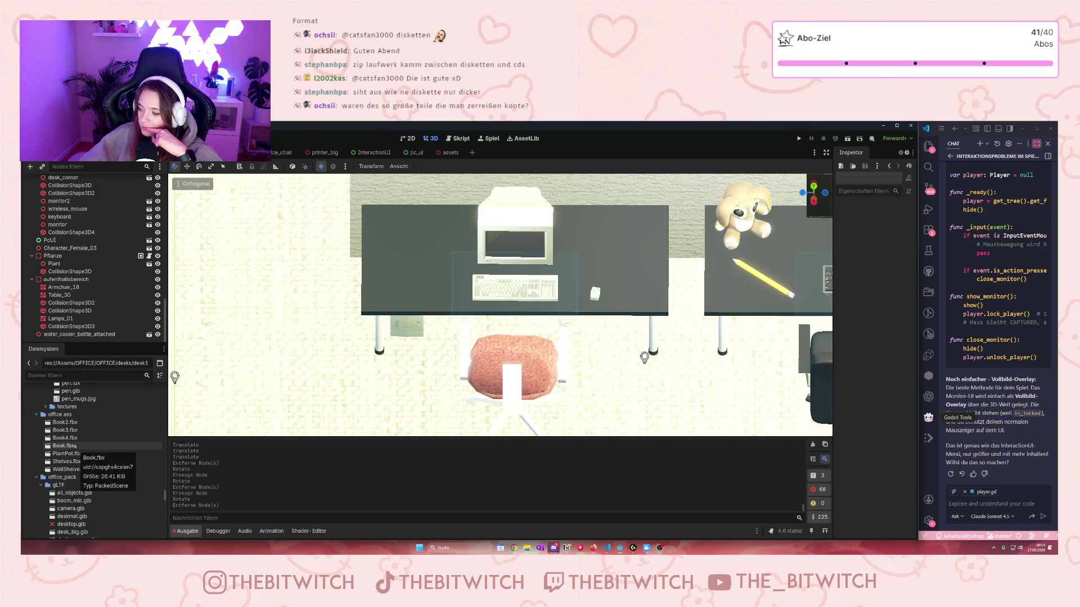
{"action": "scroll", "coordinate": [75, 445], "scroll_direction": "down", "scroll_amount": 5}
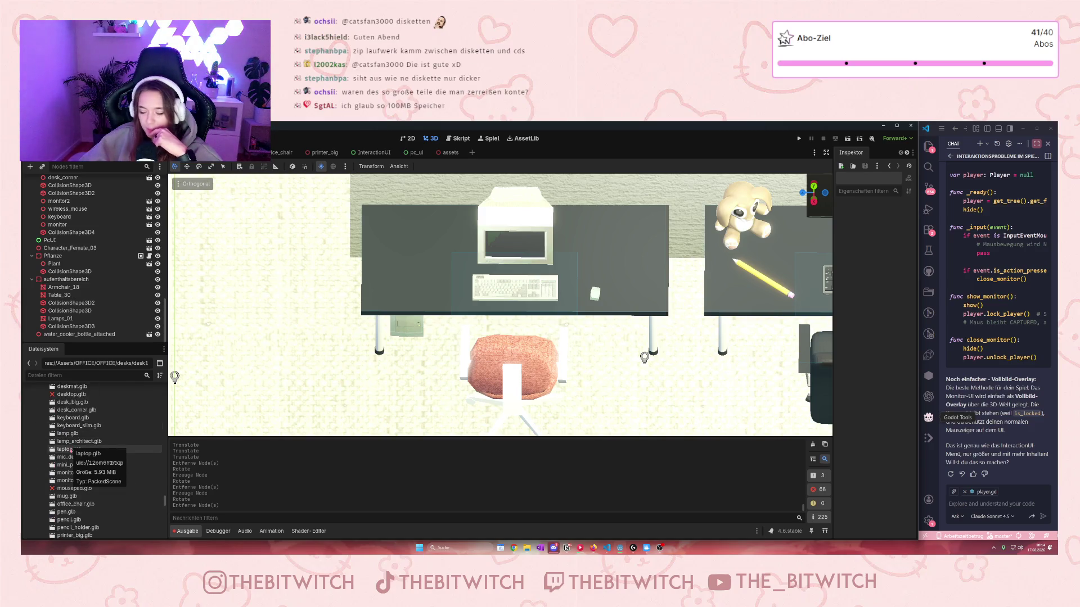
{"action": "scroll", "coordinate": [71, 451], "scroll_direction": "down", "scroll_amount": 4}
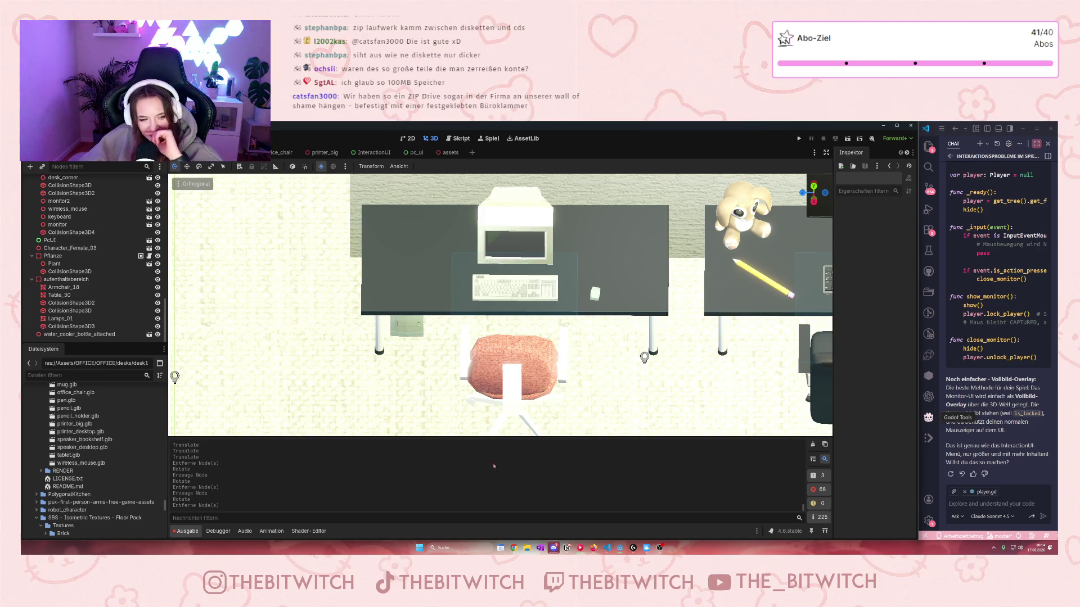
{"action": "scroll", "coordinate": [154, 457], "scroll_direction": "up", "scroll_amount": 3}
{"action": "scroll", "coordinate": [154, 457], "scroll_direction": "up", "scroll_amount": 6}
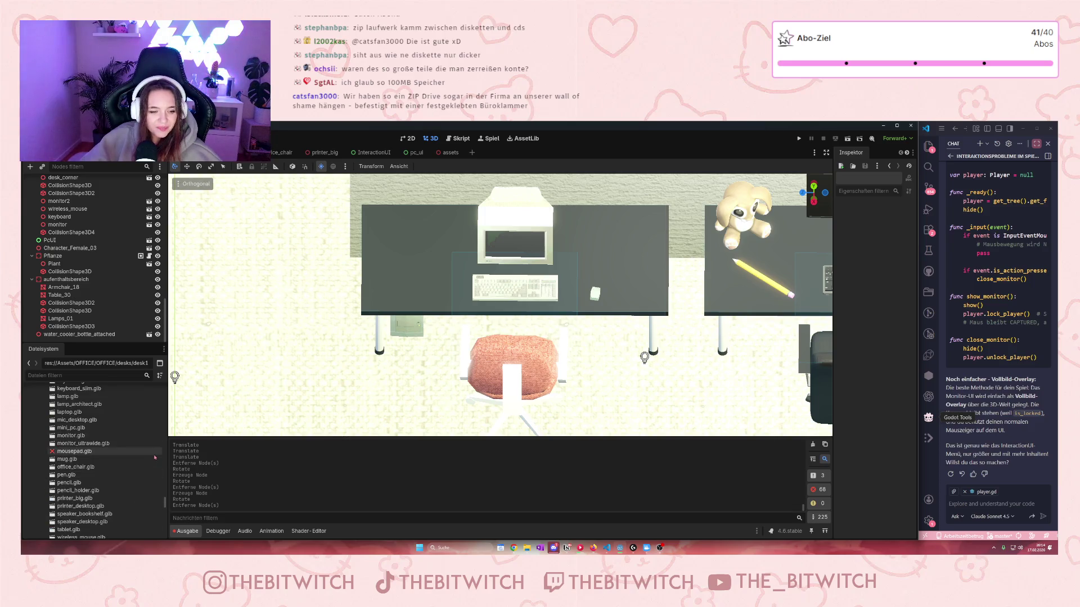
{"action": "scroll", "coordinate": [129, 487], "scroll_direction": "up", "scroll_amount": 3}
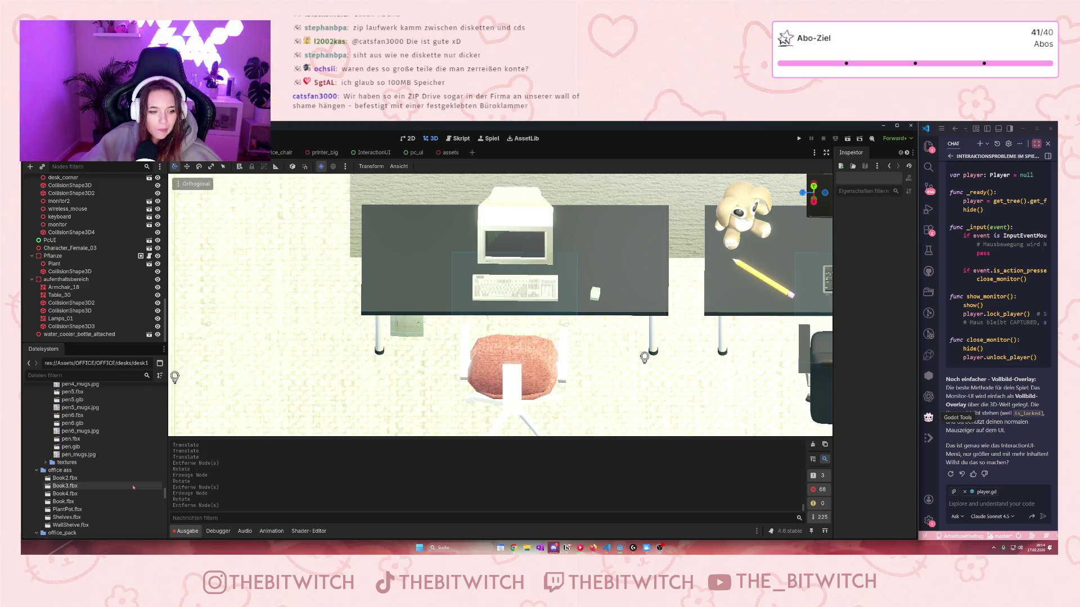
{"action": "scroll", "coordinate": [500, 304], "scroll_direction": "down", "scroll_amount": 3}
{"action": "scroll", "coordinate": [73, 251], "scroll_direction": "up", "scroll_amount": 10}
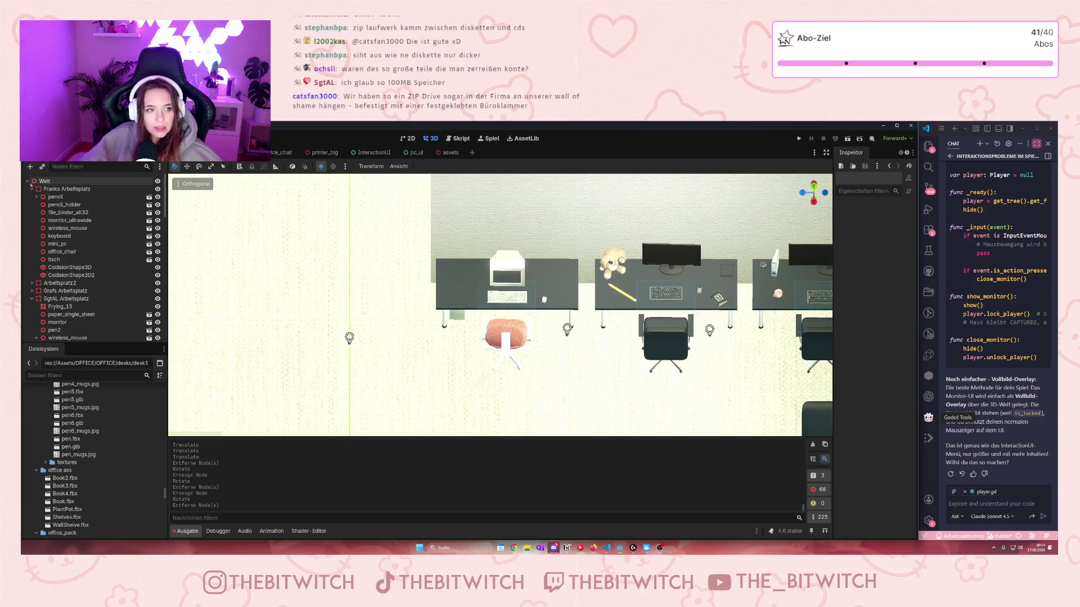
{"action": "left_click", "coordinate": [32, 189]}
{"action": "left_click", "coordinate": [31, 214]}
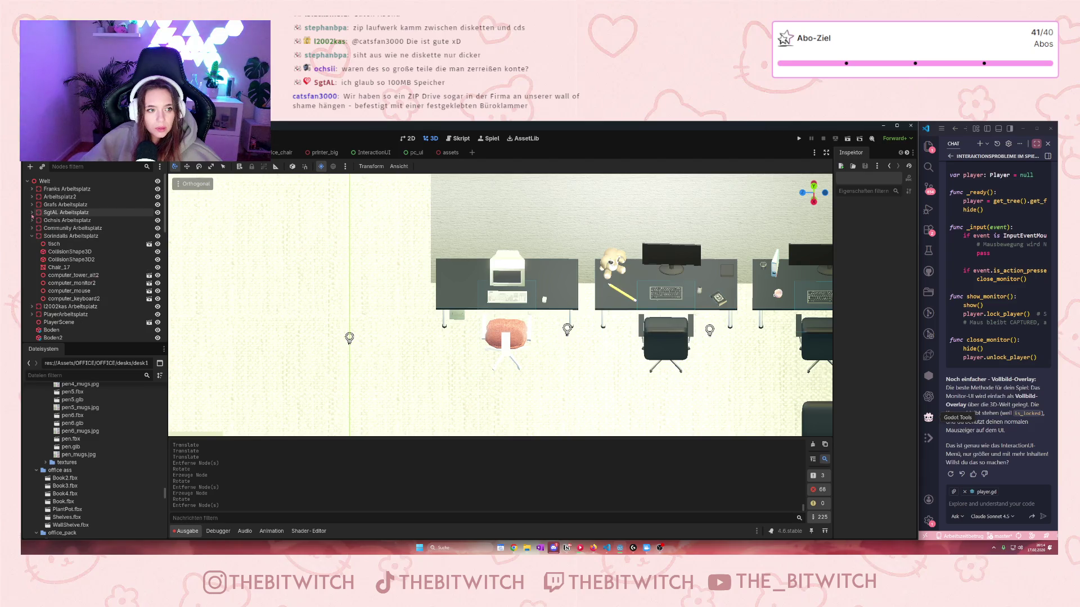
{"action": "left_click", "coordinate": [33, 237]}
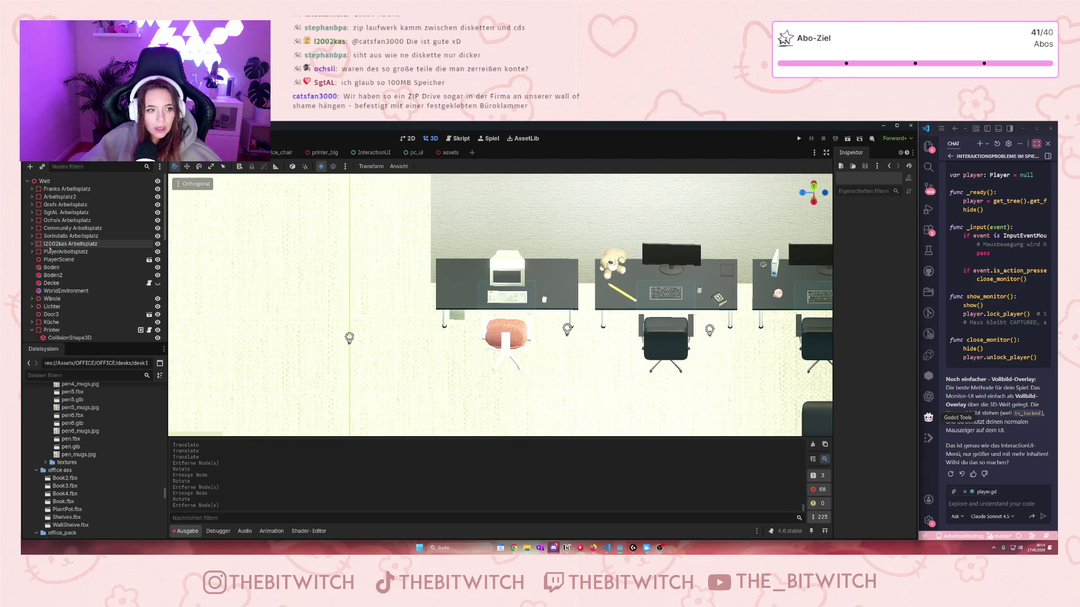
- Select and frame Arbeitsplatz2, then expand the Grafs group and select its tisch desk
{"action": "left_click", "coordinate": [68, 228]}
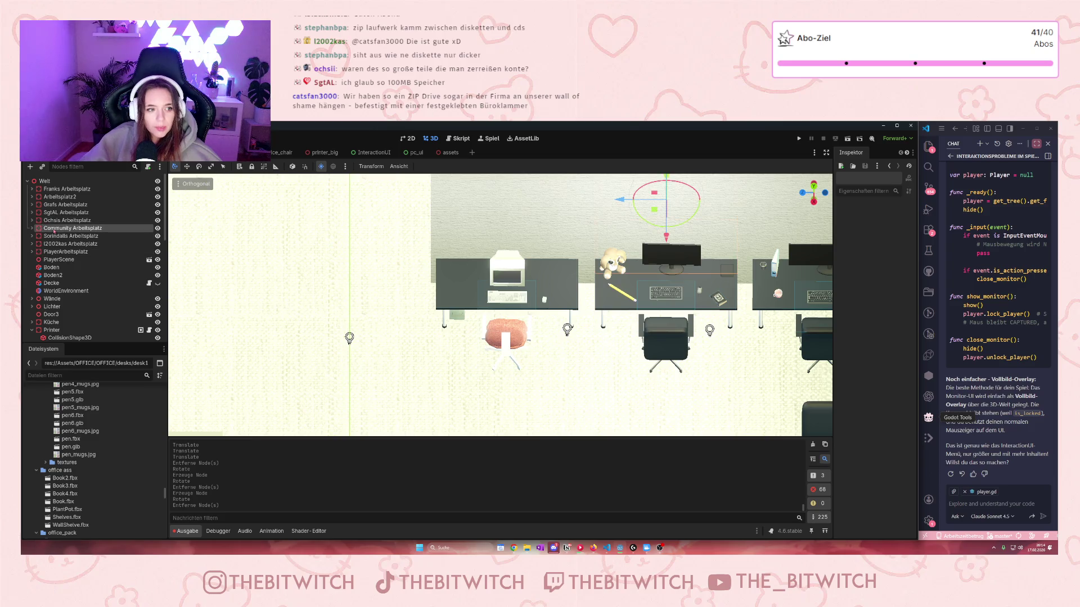
{"action": "left_click", "coordinate": [70, 198]}
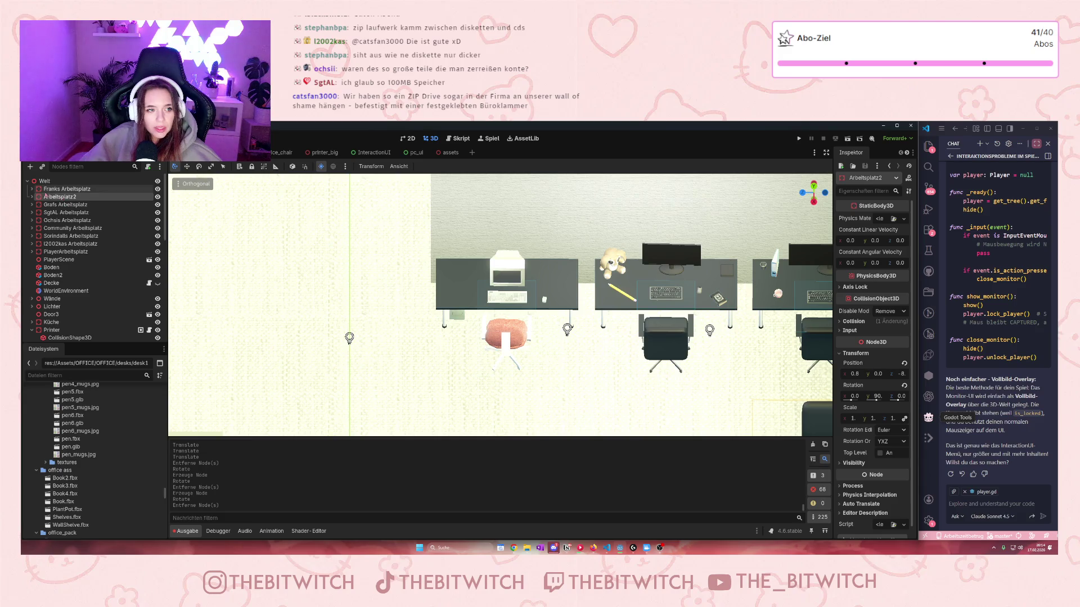
{"action": "key", "text": "f"}
{"action": "mouse_move", "coordinate": [649, 205]}
{"action": "left_mouse_down"}
{"action": "mouse_move", "coordinate": [678, 371]}
{"action": "mouse_move", "coordinate": [685, 344]}
{"action": "left_mouse_up"}
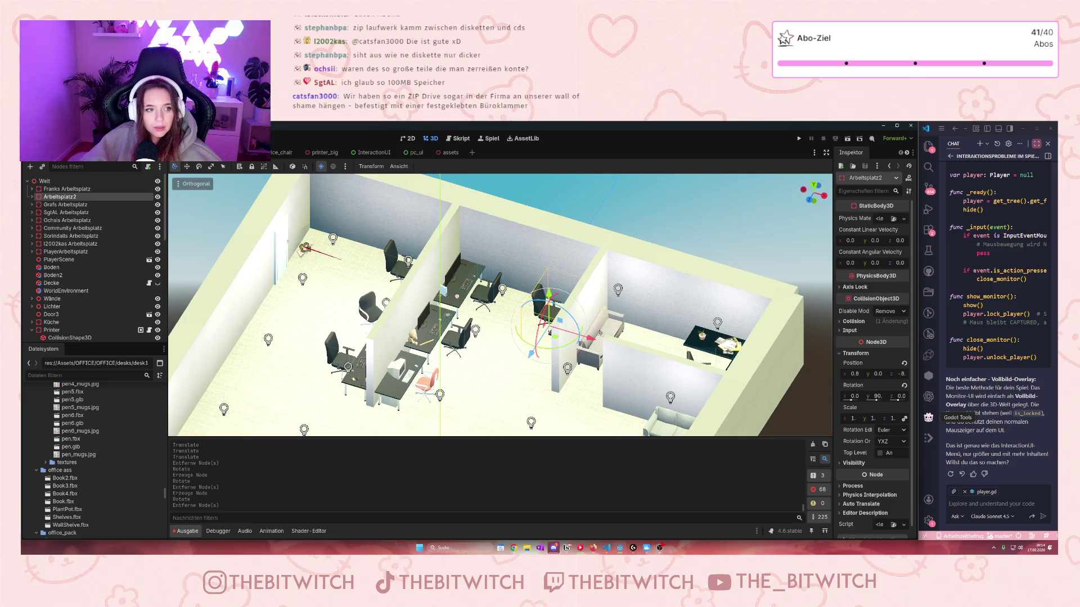
{"action": "scroll", "coordinate": [685, 344], "scroll_direction": "up", "scroll_amount": 3}
{"action": "left_click", "coordinate": [32, 205]}
{"action": "left_click", "coordinate": [54, 283]}
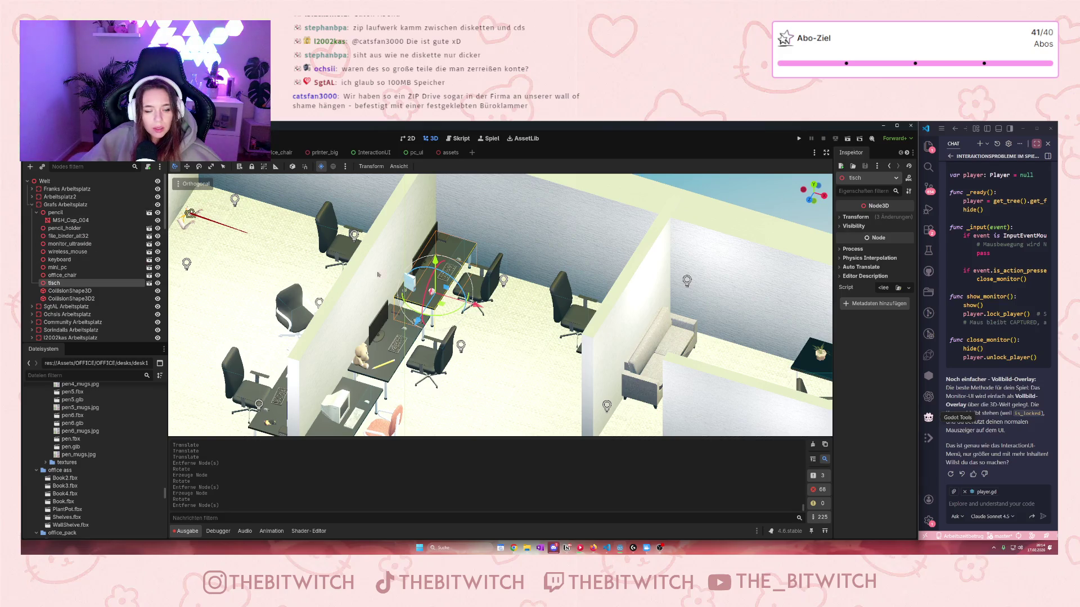
{"action": "scroll", "coordinate": [321, 267], "scroll_direction": "up", "scroll_amount": 6}
{"action": "scroll", "coordinate": [311, 342], "scroll_direction": "up", "scroll_amount": 5}
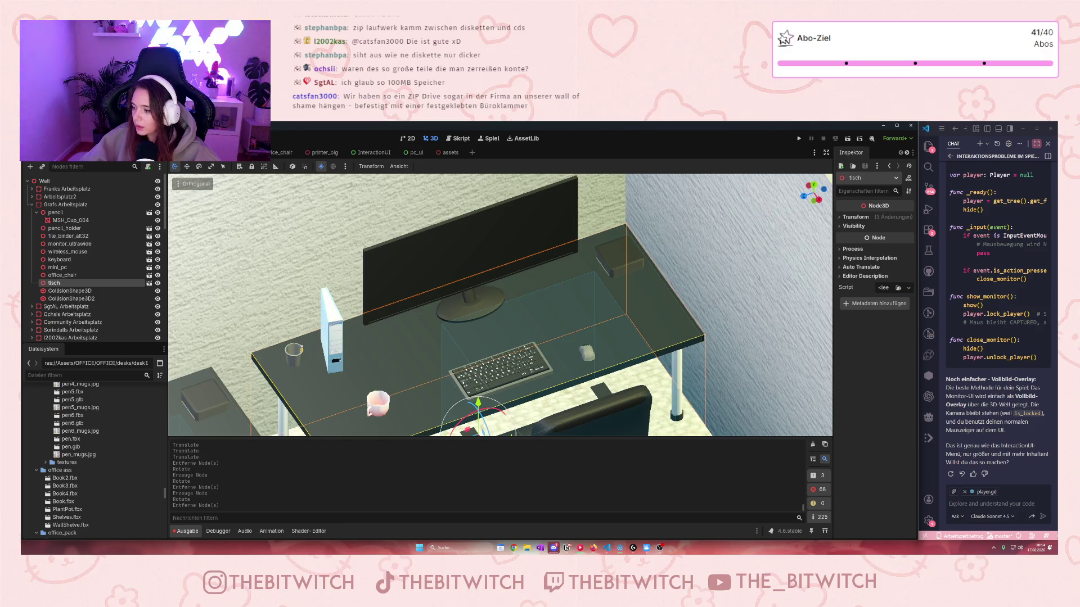
- Select Arbeitsplatz2's tisch desk in the viewport, then save the scene and run the game
{"action": "scroll", "coordinate": [593, 349], "scroll_direction": "down", "scroll_amount": 5}
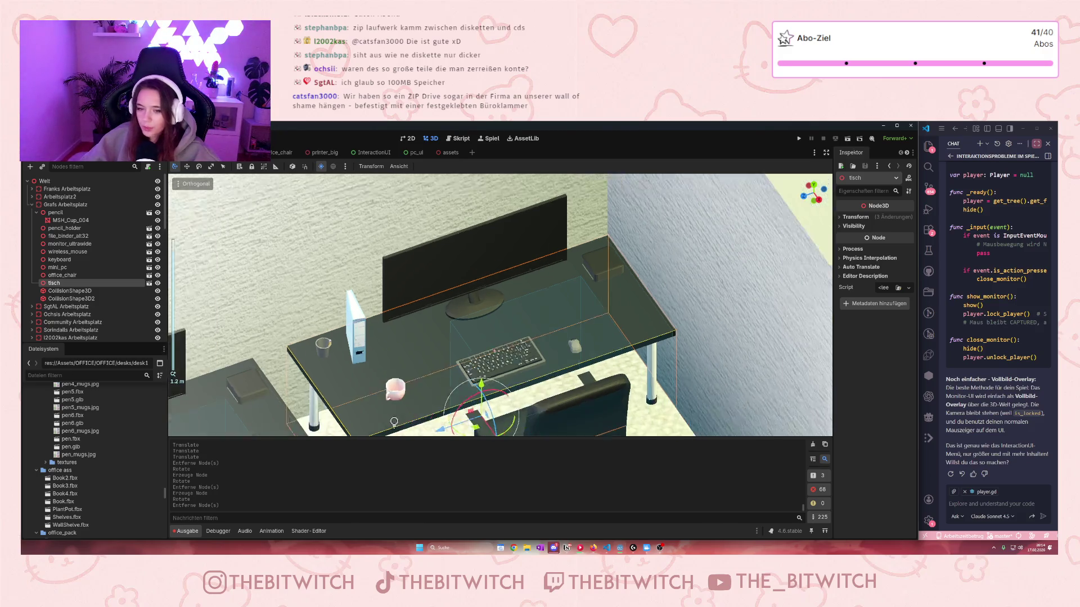
{"action": "mouse_move", "coordinate": [594, 350]}
{"action": "left_mouse_down"}
{"action": "mouse_move", "coordinate": [559, 321]}
{"action": "mouse_move", "coordinate": [646, 272]}
{"action": "mouse_move", "coordinate": [778, 236]}
{"action": "mouse_move", "coordinate": [666, 307]}
{"action": "mouse_move", "coordinate": [661, 326]}
{"action": "left_mouse_up"}
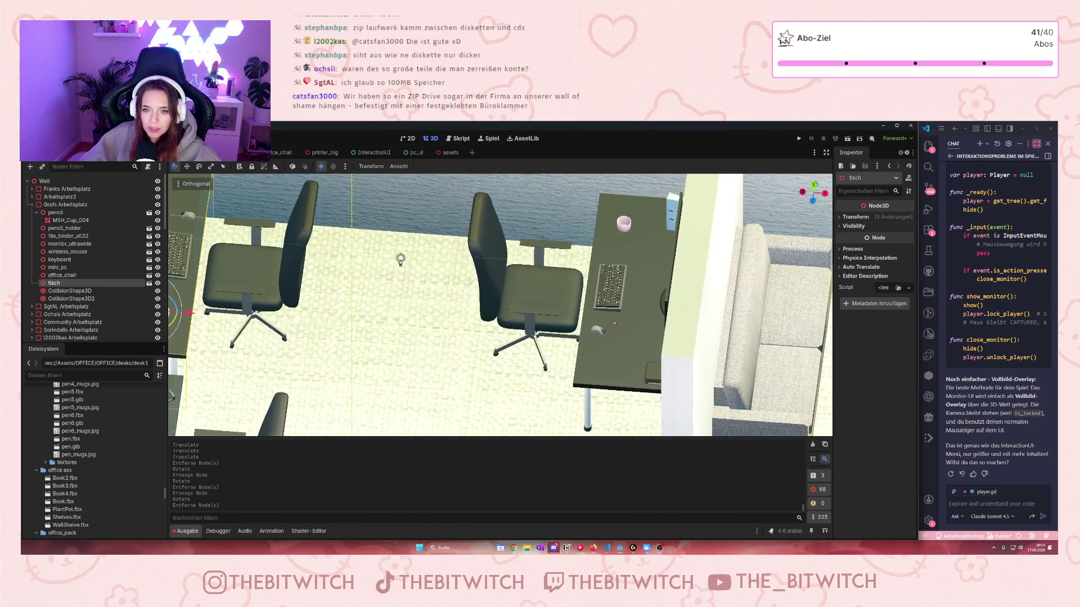
{"action": "left_click", "coordinate": [660, 331]}
{"action": "scroll", "coordinate": [659, 330], "scroll_direction": "up", "scroll_amount": 3}
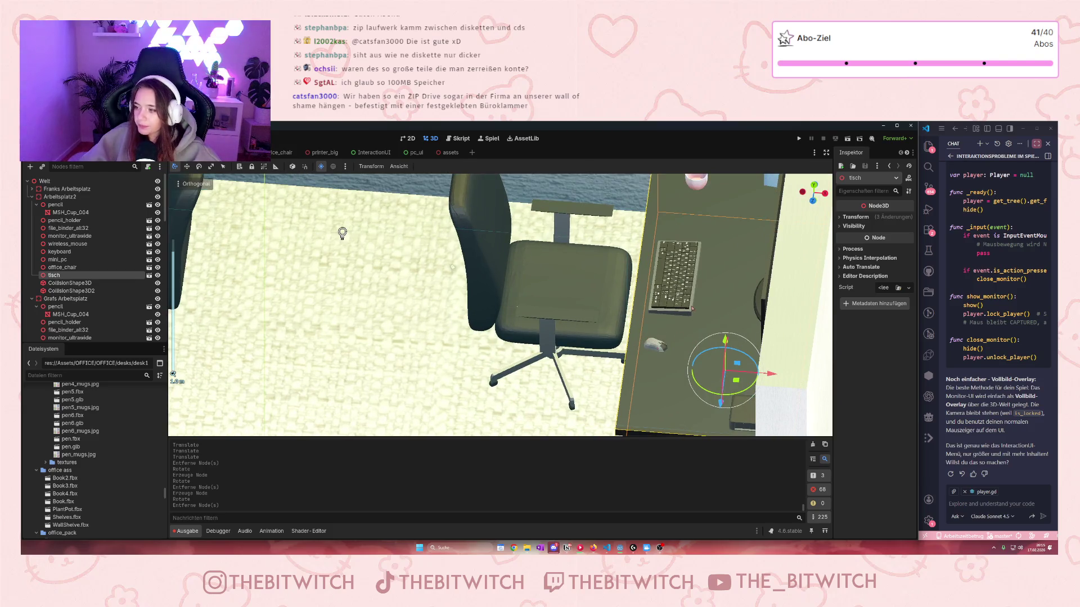
{"action": "left_click_drag", "start_coordinate": [342, 233], "coordinate": [403, 337]}
{"action": "scroll", "coordinate": [255, 318], "scroll_direction": "down", "scroll_amount": 5}
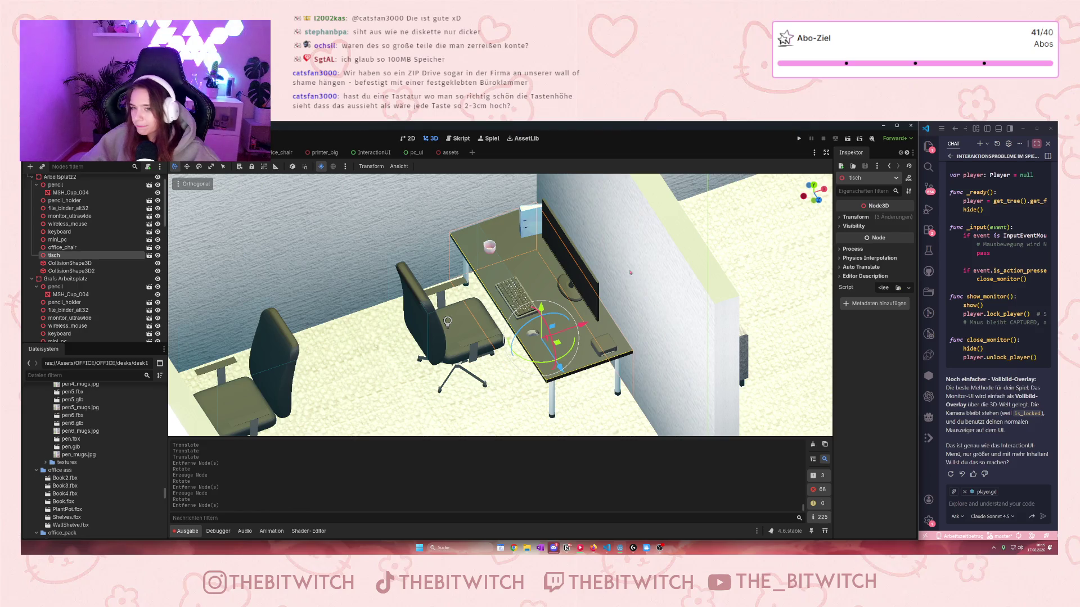
{"action": "left_click", "coordinate": [798, 139]}
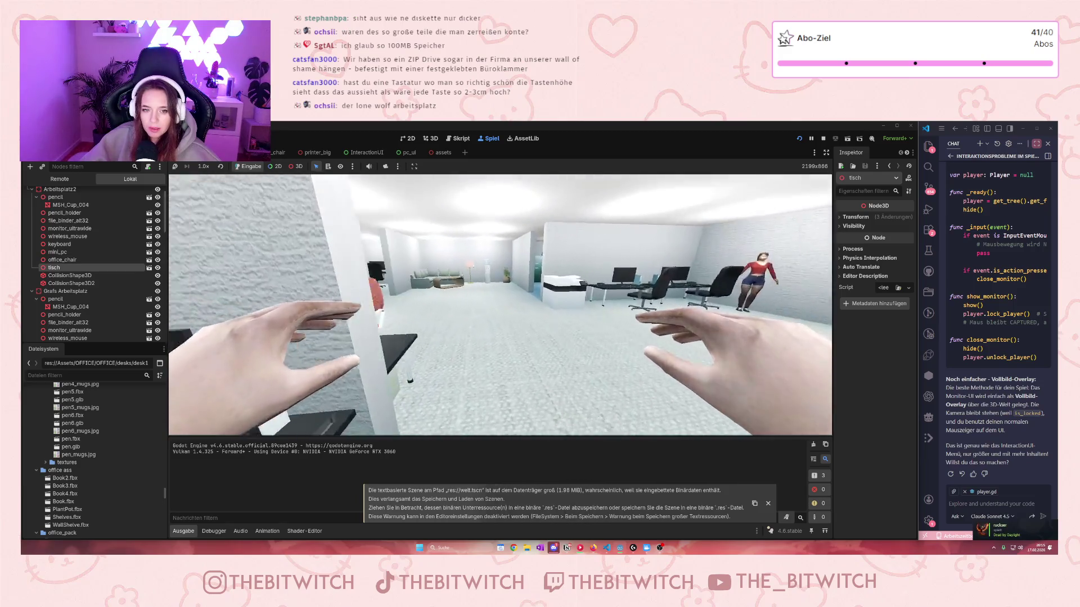
- Walk forward in the running game to the teddy-bear desk, then stop the game with F8
{"action": "key", "text": "w"}
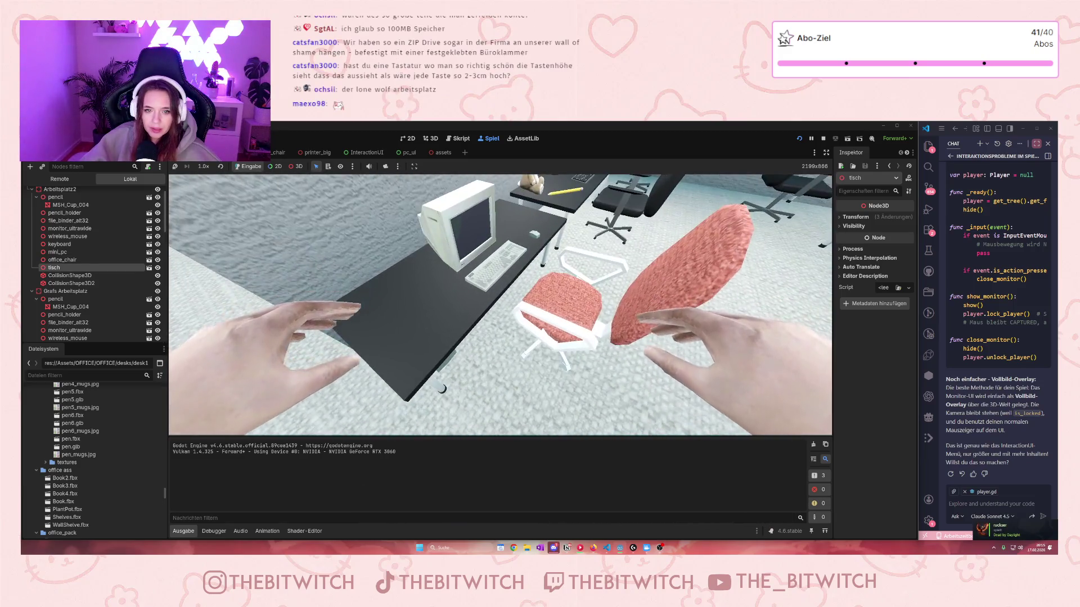
{"action": "key", "text": "w"}
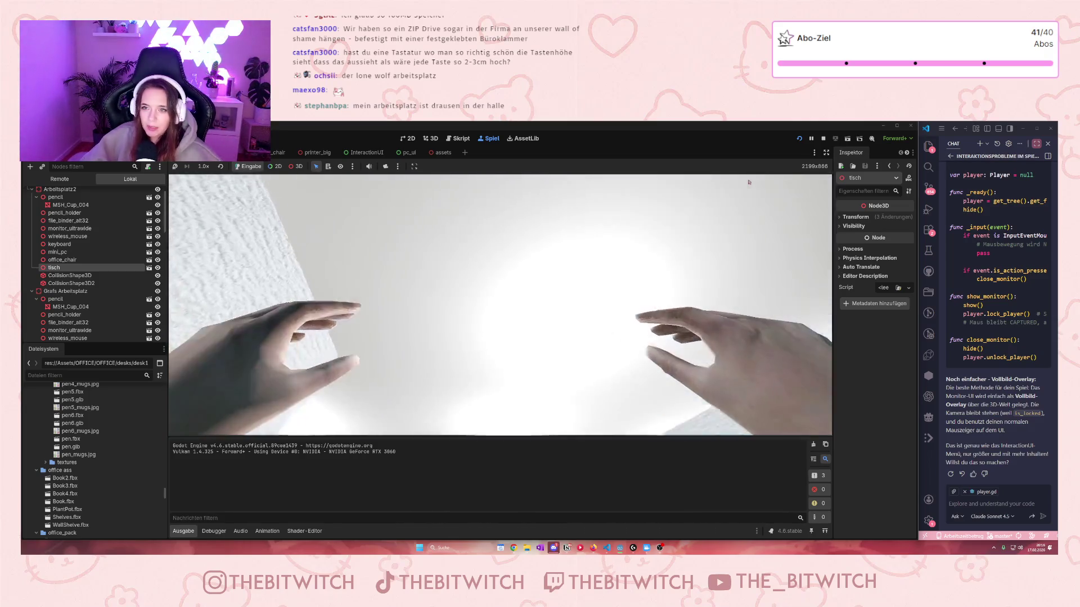
{"action": "key", "text": "F8"}
- Delete the monitor_ultrawide from the desk, then undo the deletion
{"action": "scroll", "coordinate": [490, 365], "scroll_direction": "down", "scroll_amount": 5}
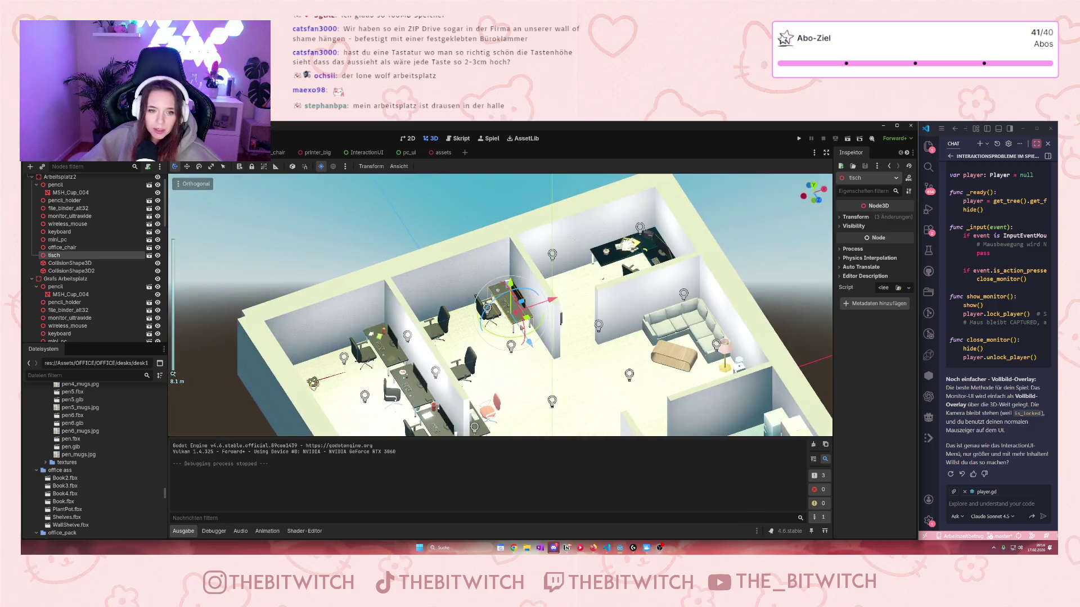
{"action": "scroll", "coordinate": [490, 365], "scroll_direction": "up", "scroll_amount": 5}
{"action": "left_click", "coordinate": [557, 281]}
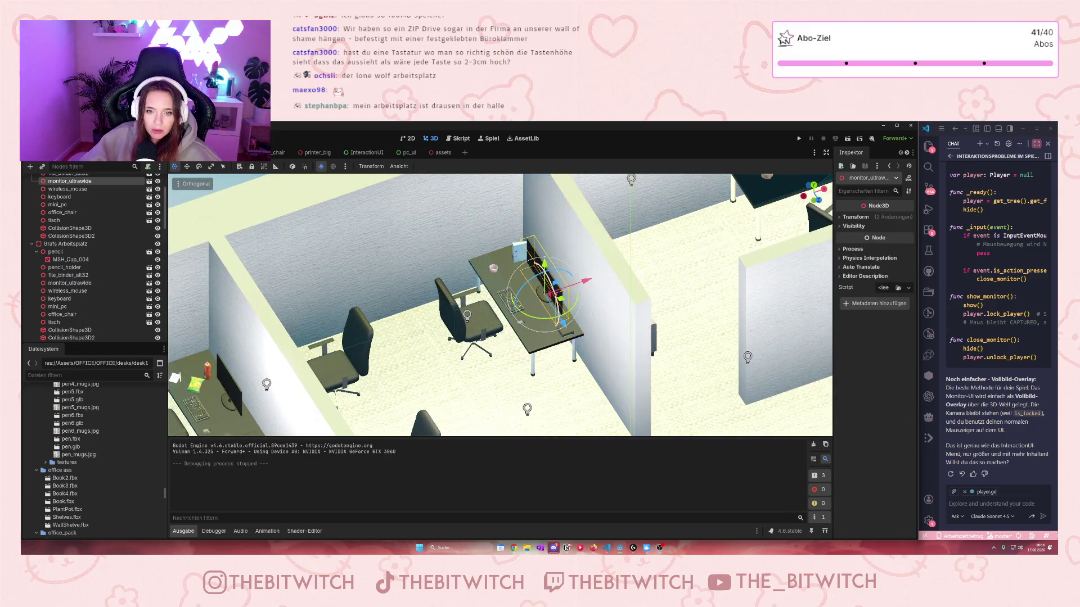
{"action": "scroll", "coordinate": [557, 281], "scroll_direction": "up", "scroll_amount": 5}
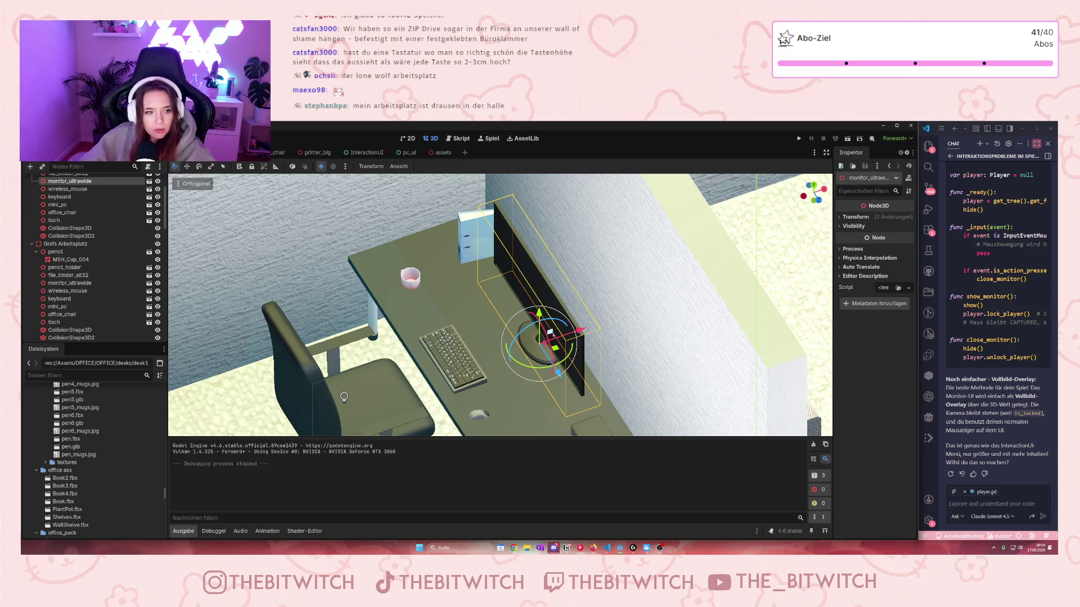
{"action": "key", "text": "Delete"}
{"action": "key", "text": "Return"}
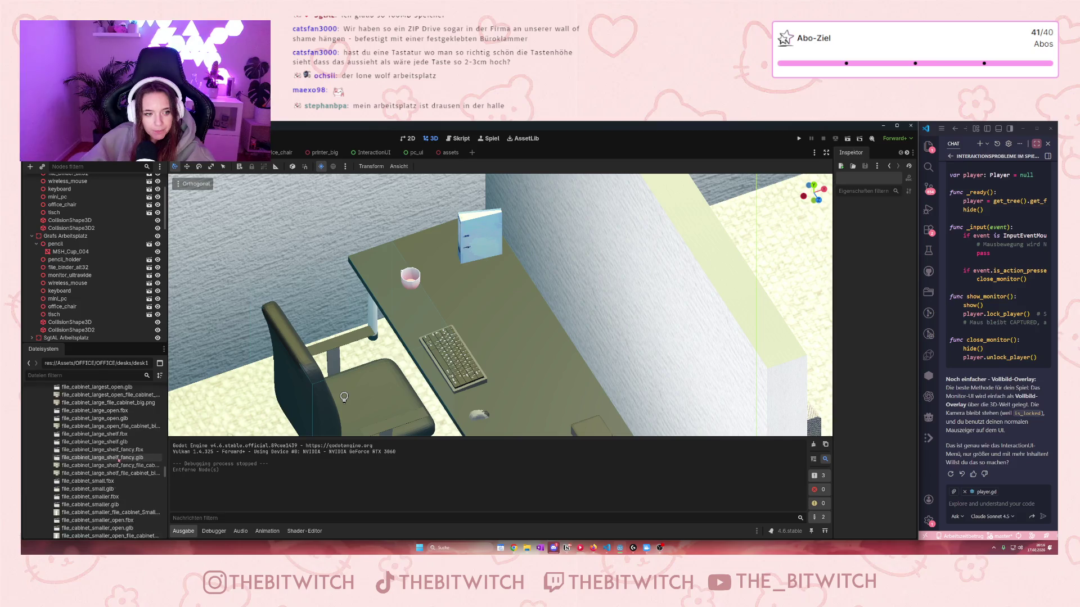
{"action": "scroll", "coordinate": [127, 431], "scroll_direction": "up", "scroll_amount": 2}
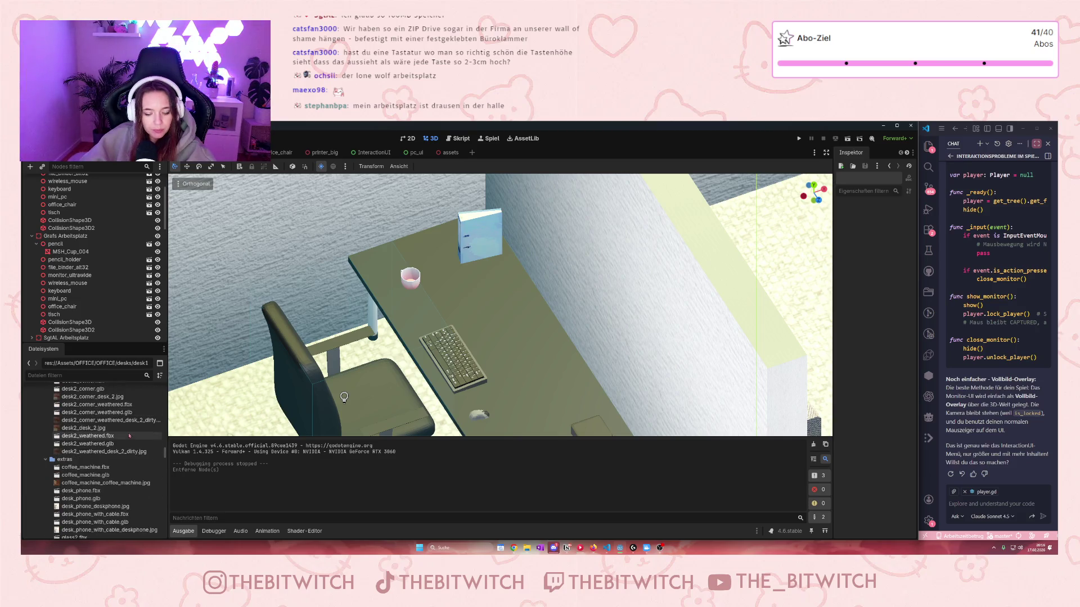
{"action": "key", "text": "ctrl+z"}
- Drag monitor.glb from the FileSystem dock onto the desk in the viewport
{"action": "scroll", "coordinate": [127, 443], "scroll_direction": "up", "scroll_amount": 5}
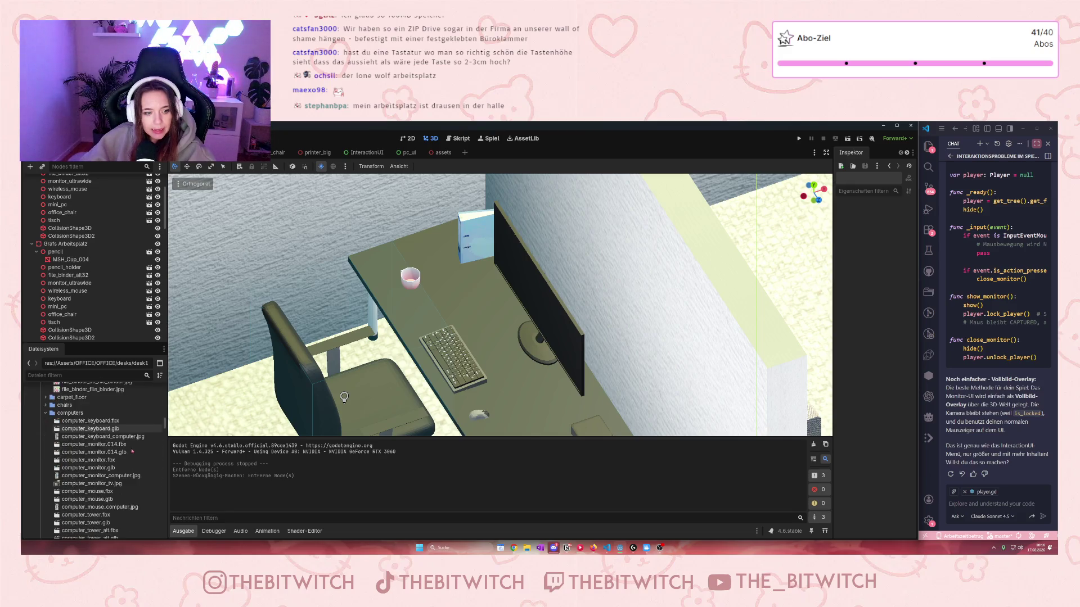
{"action": "scroll", "coordinate": [132, 451], "scroll_direction": "up", "scroll_amount": 5}
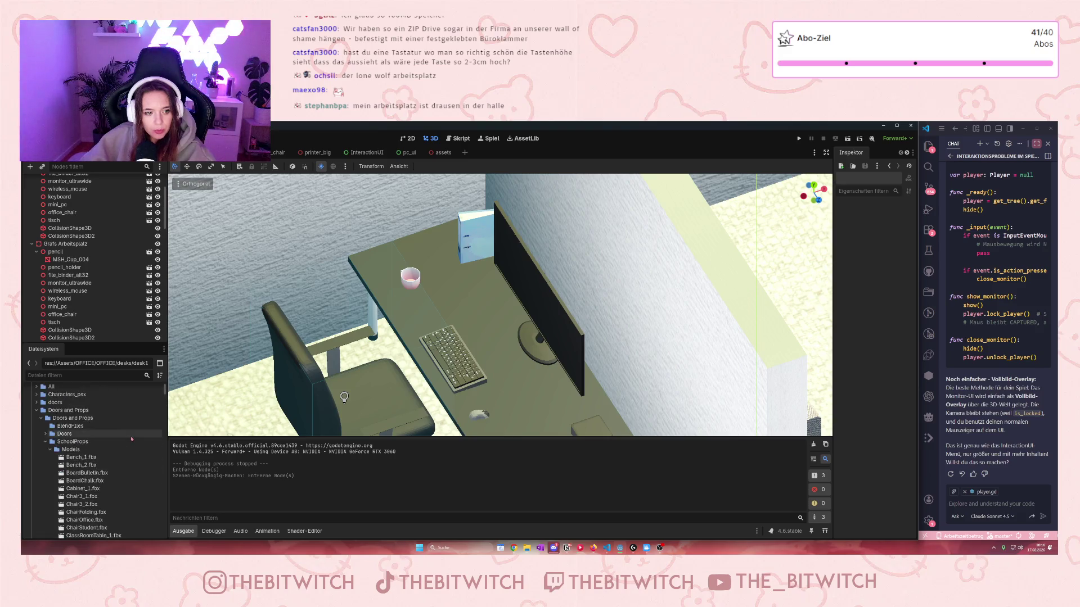
{"action": "scroll", "coordinate": [132, 437], "scroll_direction": "down", "scroll_amount": 4}
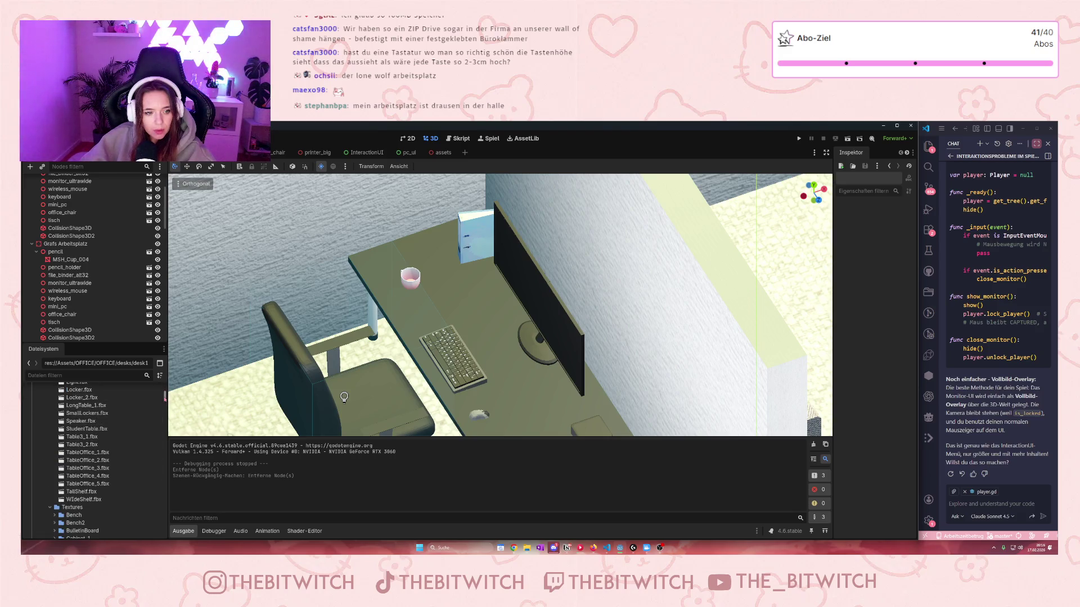
{"action": "left_click_drag", "start_coordinate": [165, 396], "coordinate": [171, 505]}
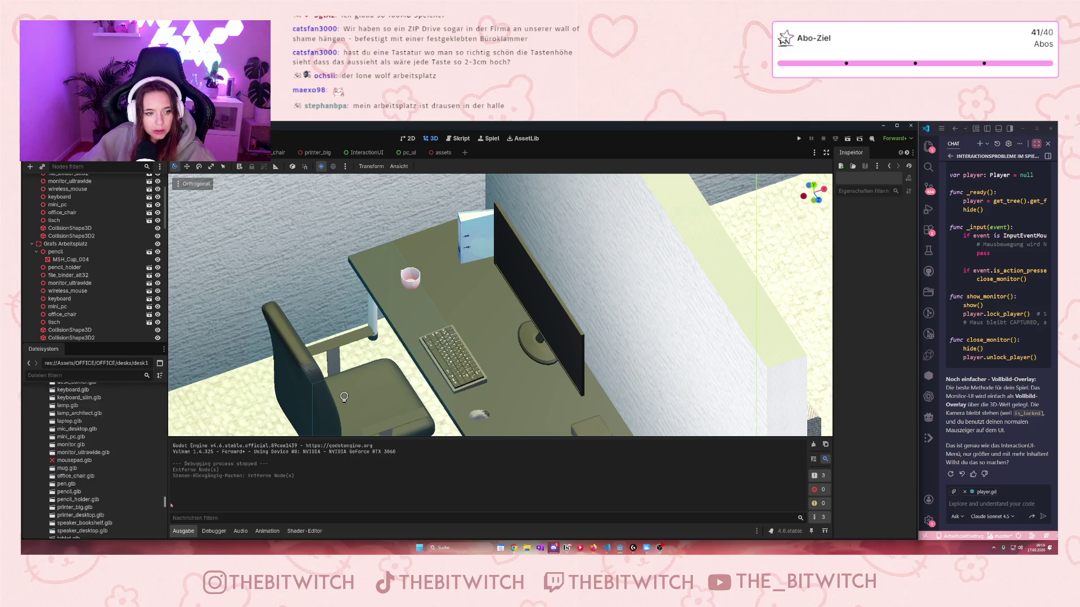
{"action": "scroll", "coordinate": [85, 489], "scroll_direction": "up", "scroll_amount": 2}
{"action": "left_click", "coordinate": [83, 483]}
{"action": "mouse_move", "coordinate": [83, 483]}
{"action": "left_mouse_down"}
{"action": "mouse_move", "coordinate": [548, 335]}
{"action": "mouse_move", "coordinate": [544, 318]}
{"action": "mouse_move", "coordinate": [545, 334]}
{"action": "left_mouse_up"}
{"action": "mouse_move", "coordinate": [67, 337]}
{"action": "left_mouse_down"}
{"action": "mouse_move", "coordinate": [85, 219]}
{"action": "mouse_move", "coordinate": [81, 240]}
{"action": "mouse_move", "coordinate": [60, 232]}
{"action": "left_mouse_up"}
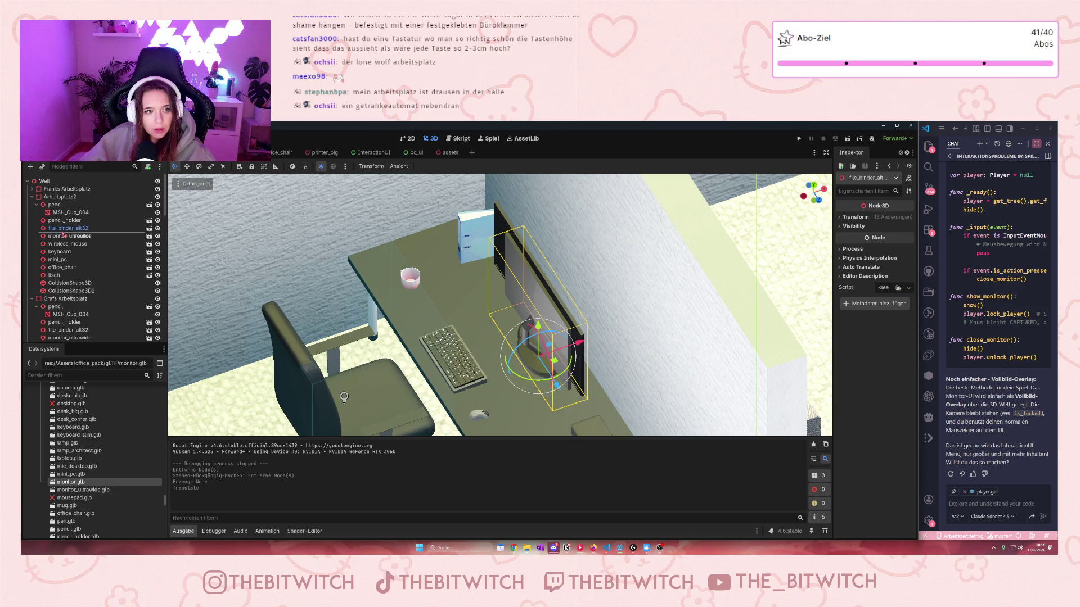
- Move the new monitor under Arbeitsplatz2 and position it upright on the desk surface
{"action": "left_click", "coordinate": [55, 197]}
{"action": "scroll", "coordinate": [344, 397], "scroll_direction": "down", "scroll_amount": 5}
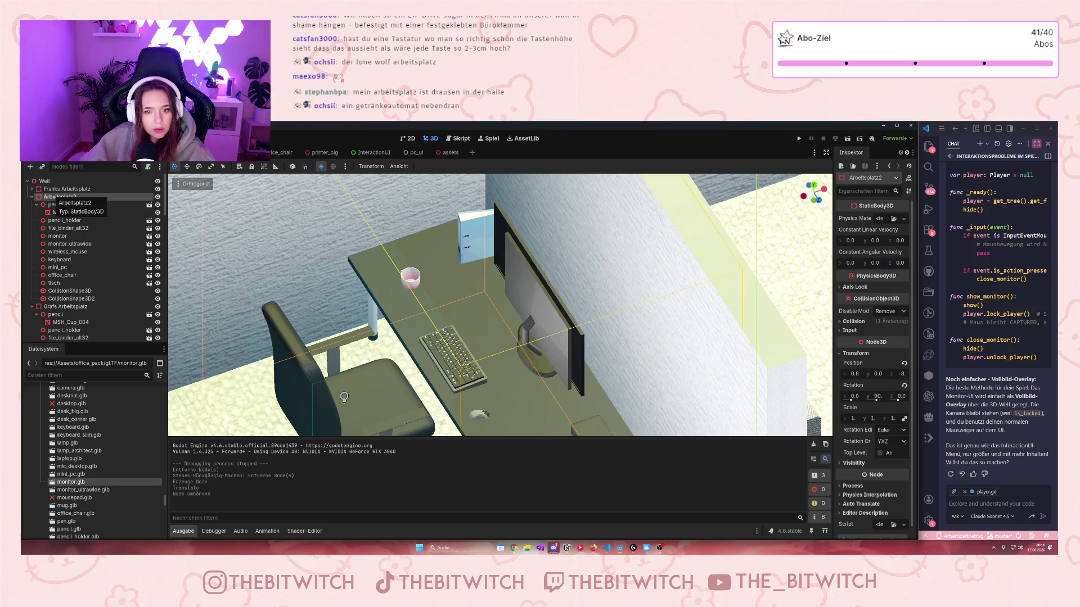
{"action": "scroll", "coordinate": [287, 430], "scroll_direction": "up", "scroll_amount": 6}
{"action": "key", "text": "Down"}
{"action": "key", "text": "Down"}
{"action": "key", "text": "Down"}
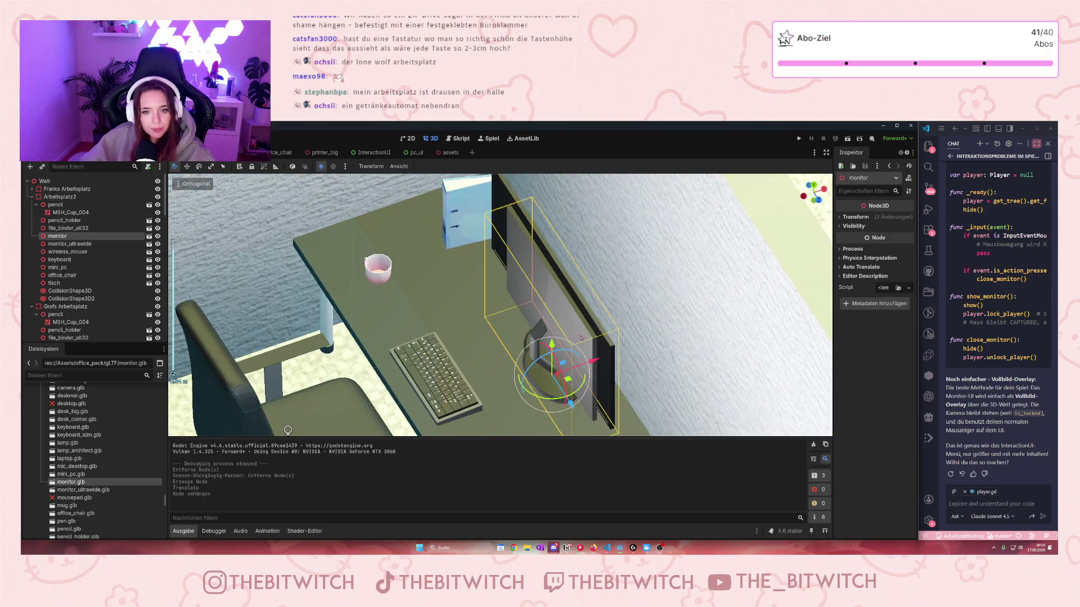
{"action": "mouse_move", "coordinate": [573, 394]}
{"action": "left_mouse_down"}
{"action": "mouse_move", "coordinate": [629, 338]}
{"action": "mouse_move", "coordinate": [661, 284]}
{"action": "mouse_move", "coordinate": [771, 230]}
{"action": "mouse_move", "coordinate": [693, 281]}
{"action": "mouse_move", "coordinate": [580, 277]}
{"action": "mouse_move", "coordinate": [579, 410]}
{"action": "mouse_move", "coordinate": [613, 419]}
{"action": "mouse_move", "coordinate": [717, 332]}
{"action": "mouse_move", "coordinate": [641, 254]}
{"action": "mouse_move", "coordinate": [589, 391]}
{"action": "left_mouse_up"}
{"action": "key", "text": "ctrl+z"}
{"action": "left_click_drag", "start_coordinate": [616, 430], "coordinate": [560, 323]}
{"action": "left_click_drag", "start_coordinate": [542, 257], "coordinate": [529, 302]}
{"action": "mouse_move", "coordinate": [547, 360]}
{"action": "left_mouse_down"}
{"action": "mouse_move", "coordinate": [569, 392]}
{"action": "mouse_move", "coordinate": [537, 376]}
{"action": "mouse_move", "coordinate": [542, 325]}
{"action": "mouse_move", "coordinate": [586, 356]}
{"action": "left_mouse_up"}
{"action": "left_click_drag", "start_coordinate": [569, 394], "coordinate": [572, 386]}
{"action": "left_click_drag", "start_coordinate": [554, 329], "coordinate": [555, 328]}
- Delete the old monitor_ultrawide from the desk
{"action": "left_click", "coordinate": [613, 366]}
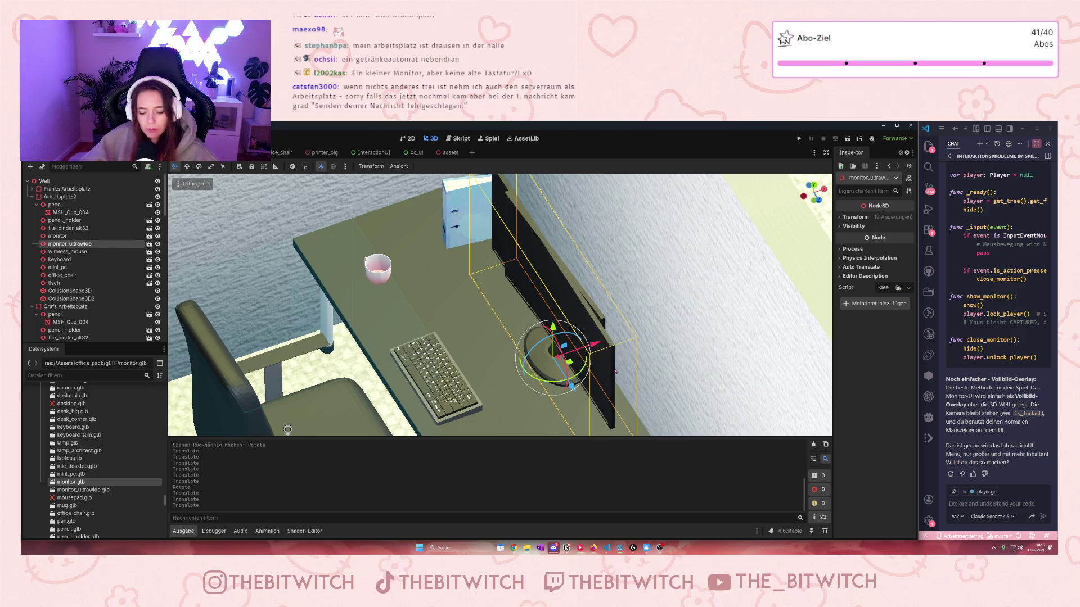
{"action": "key", "text": "Delete"}
{"action": "left_click", "coordinate": [516, 343]}
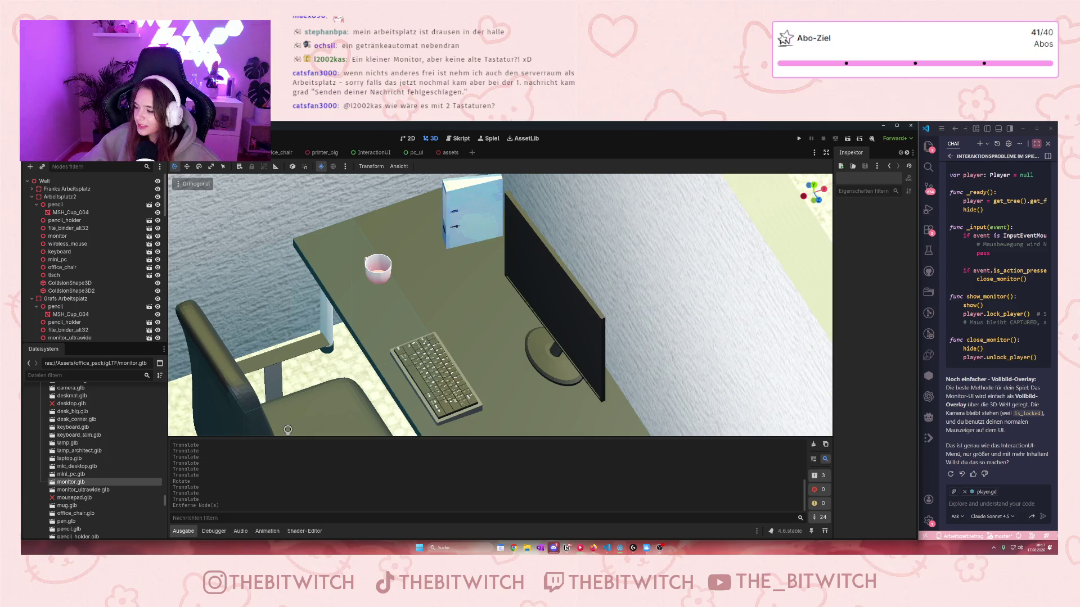
{"action": "scroll", "coordinate": [627, 306], "scroll_direction": "down", "scroll_amount": 6}
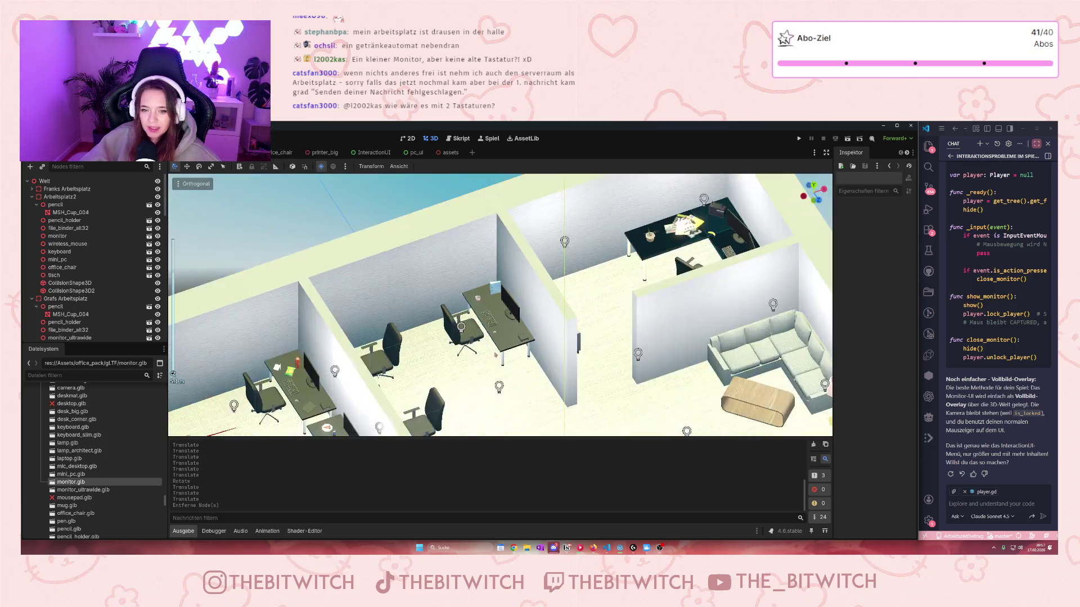
- Pan across the office to the rows of desks, then switch to the assets scene
{"action": "mouse_move", "coordinate": [627, 305]}
{"action": "left_mouse_down"}
{"action": "mouse_move", "coordinate": [717, 382]}
{"action": "mouse_move", "coordinate": [728, 329]}
{"action": "left_mouse_up"}
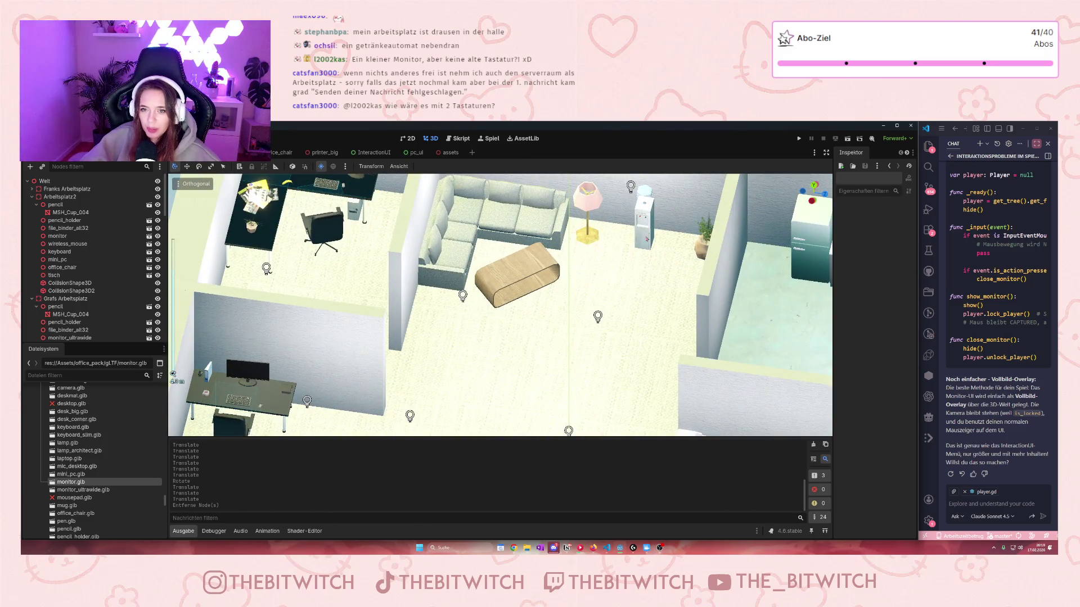
{"action": "left_click_drag", "start_coordinate": [648, 237], "coordinate": [476, 295]}
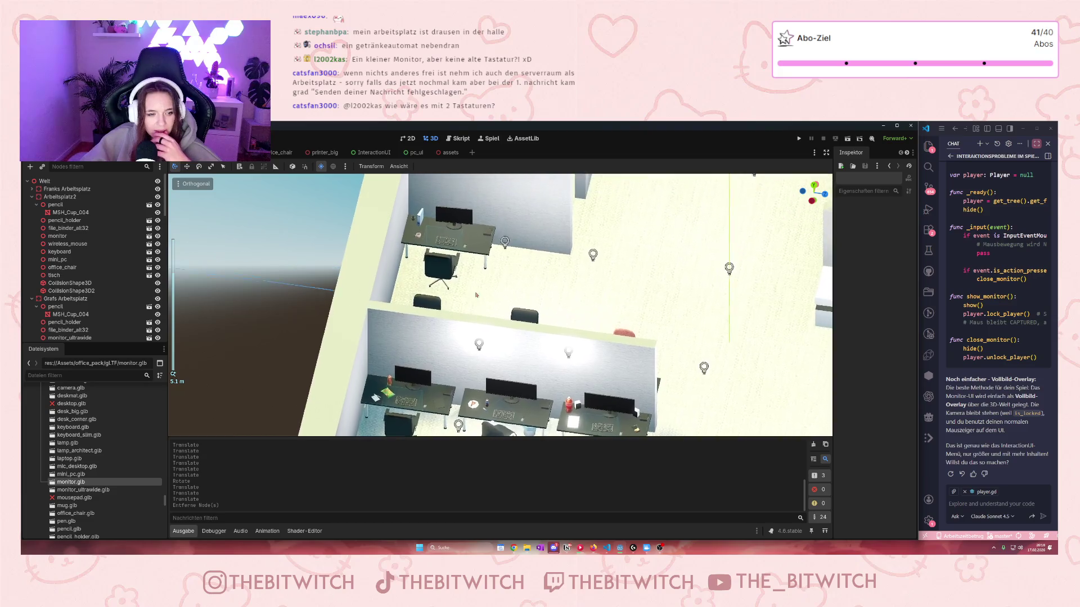
{"action": "left_click", "coordinate": [441, 152]}
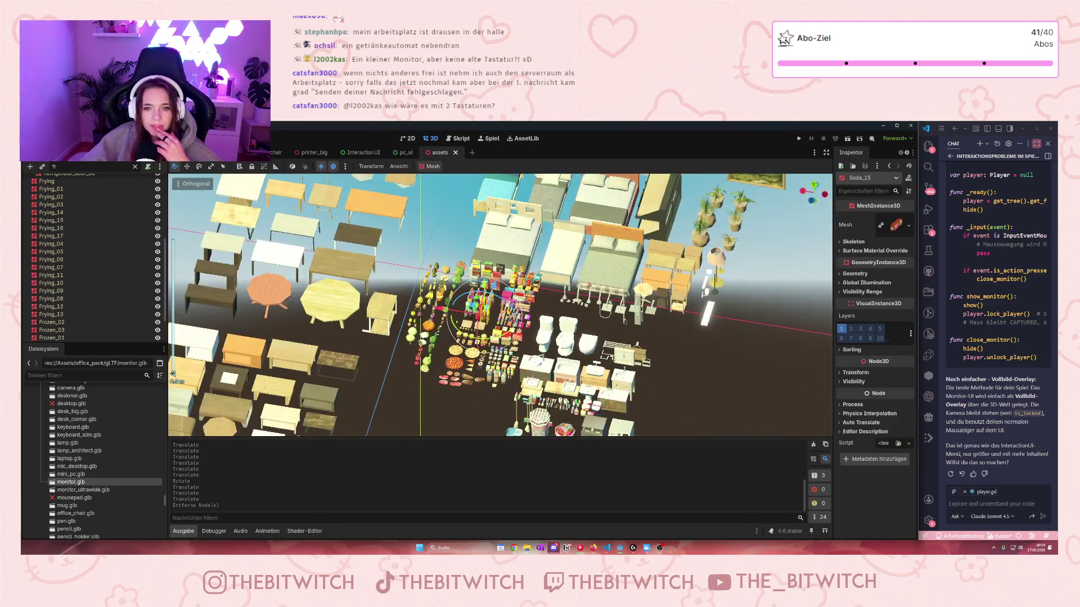
- Browse the assets, selecting Refrigerator_04 and then the Table_05 table
{"action": "scroll", "coordinate": [589, 288], "scroll_direction": "down", "scroll_amount": 10}
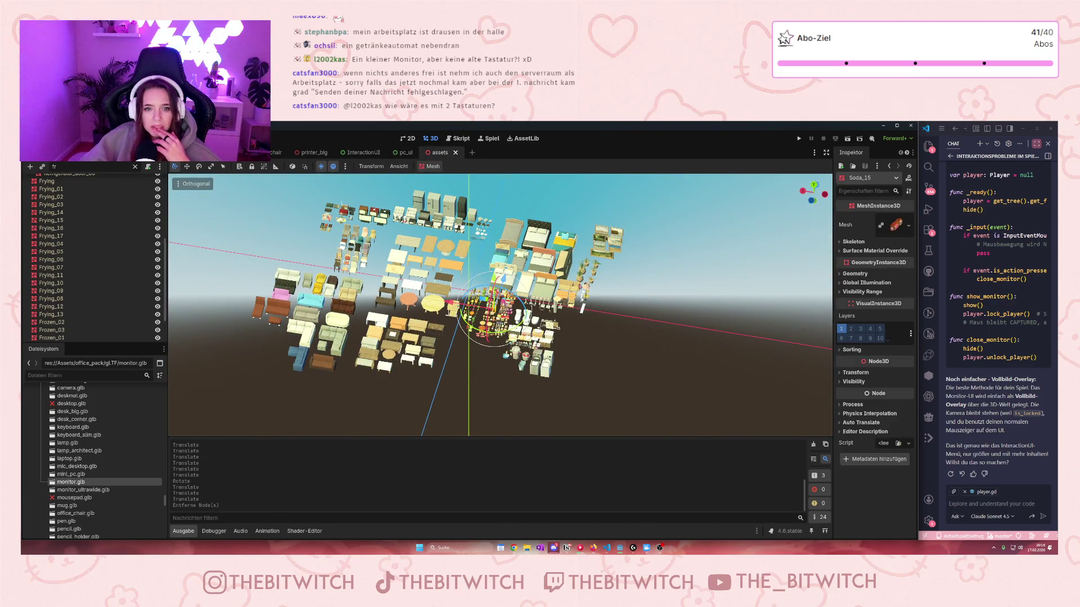
{"action": "scroll", "coordinate": [500, 305], "scroll_direction": "up", "scroll_amount": 6}
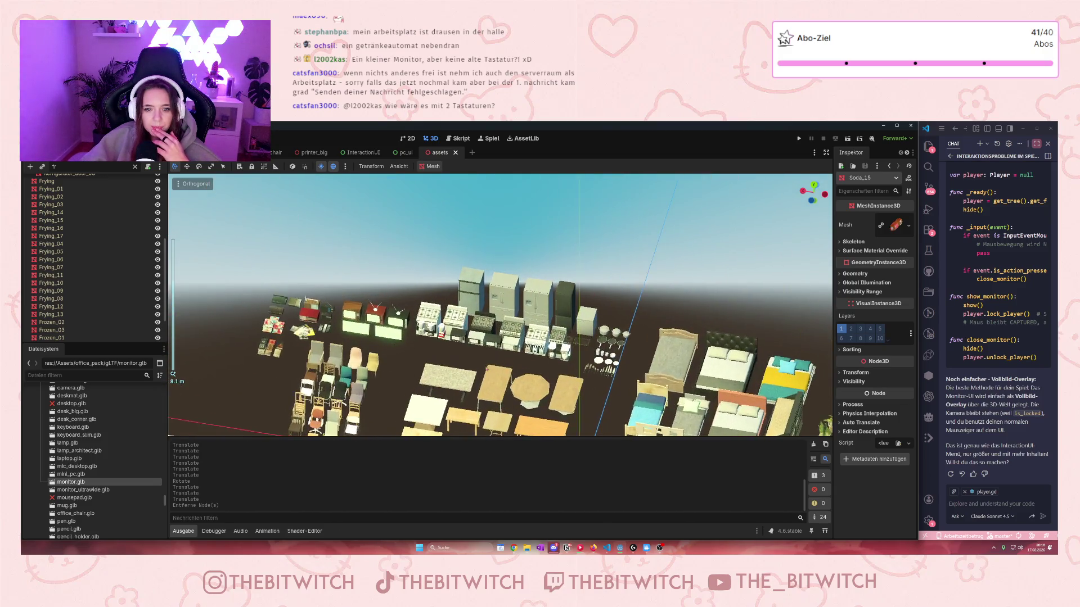
{"action": "left_click", "coordinate": [619, 325]}
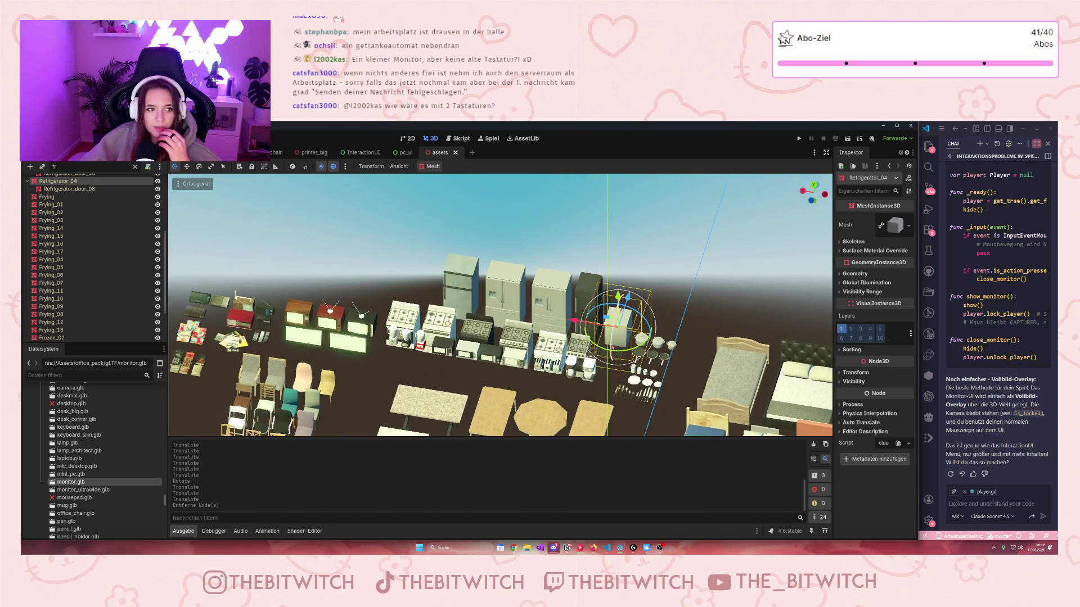
{"action": "scroll", "coordinate": [621, 346], "scroll_direction": "up", "scroll_amount": 1}
{"action": "scroll", "coordinate": [582, 354], "scroll_direction": "up", "scroll_amount": 3}
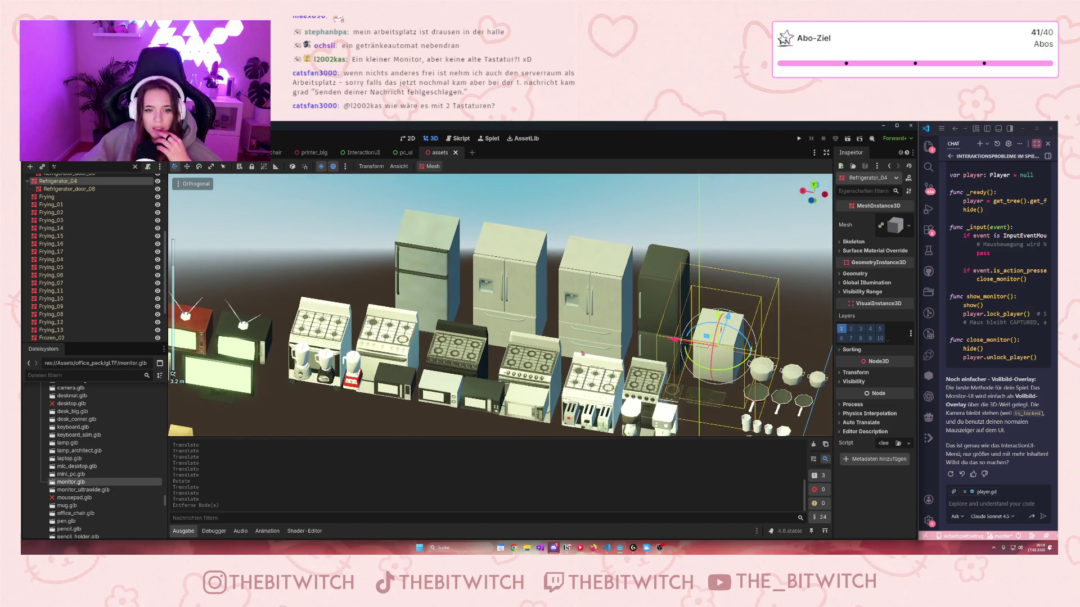
{"action": "scroll", "coordinate": [568, 349], "scroll_direction": "down", "scroll_amount": 4}
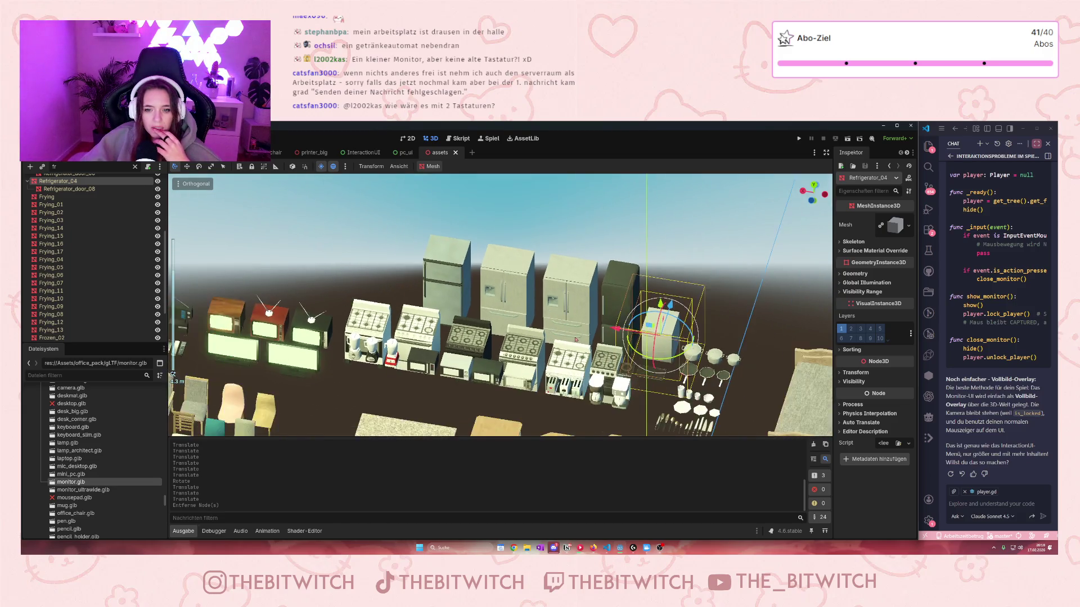
{"action": "mouse_move", "coordinate": [454, 247]}
{"action": "left_mouse_down"}
{"action": "mouse_move", "coordinate": [453, 269]}
{"action": "mouse_move", "coordinate": [495, 304]}
{"action": "mouse_move", "coordinate": [645, 384]}
{"action": "mouse_move", "coordinate": [517, 249]}
{"action": "mouse_move", "coordinate": [482, 285]}
{"action": "left_mouse_up"}
{"action": "left_click_drag", "start_coordinate": [485, 248], "coordinate": [482, 334]}
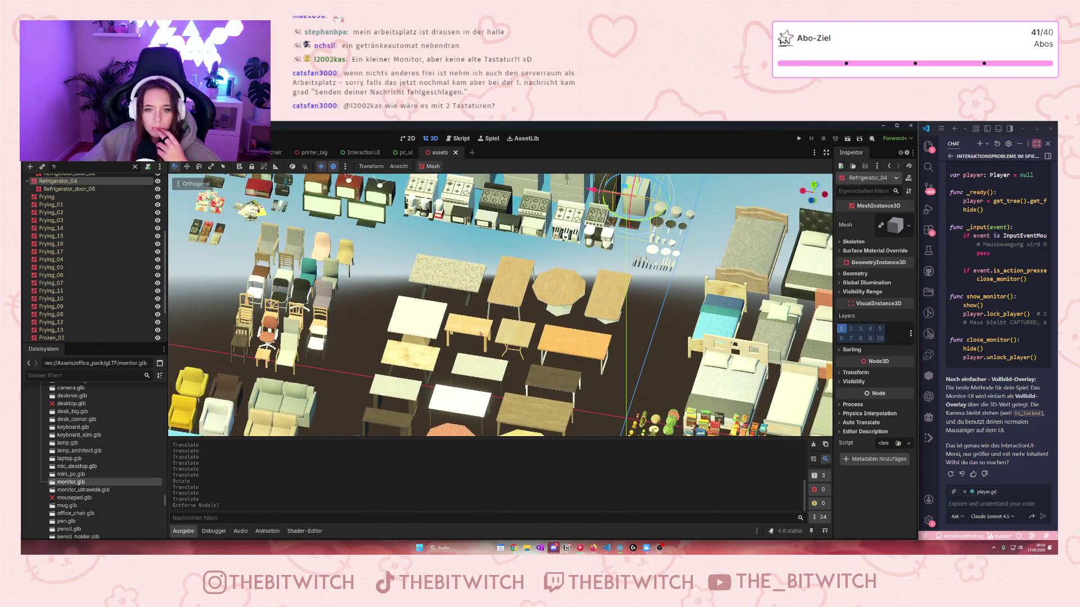
{"action": "left_click", "coordinate": [477, 333]}
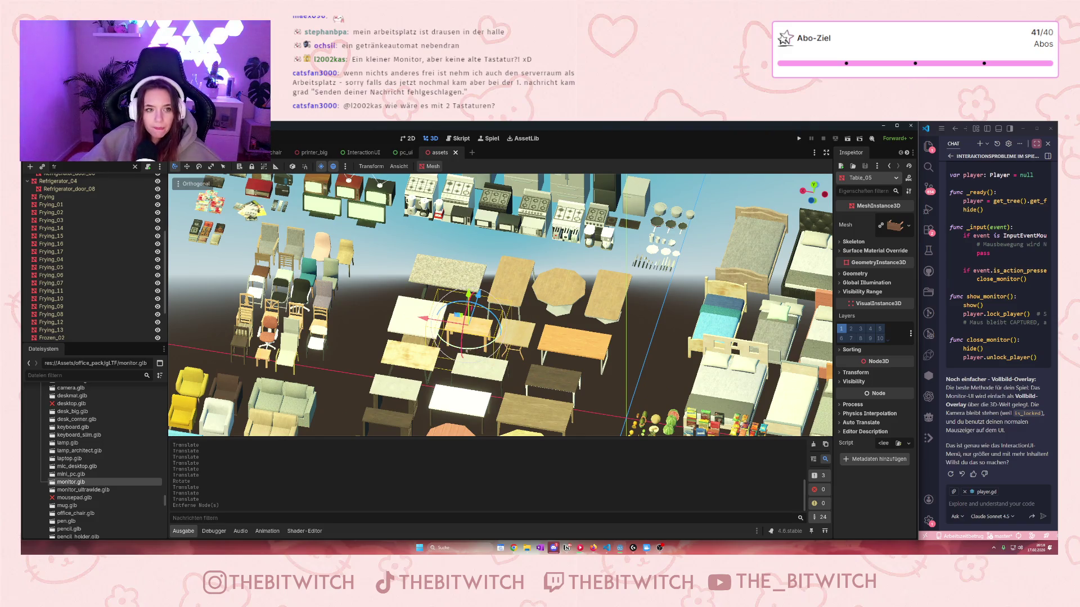
- Paste Table_05 into Arbeitsplatz2 in the office scene and move it to the scene root
{"action": "key", "text": "ctrl+Tab"}
{"action": "scroll", "coordinate": [276, 369], "scroll_direction": "up", "scroll_amount": 4}
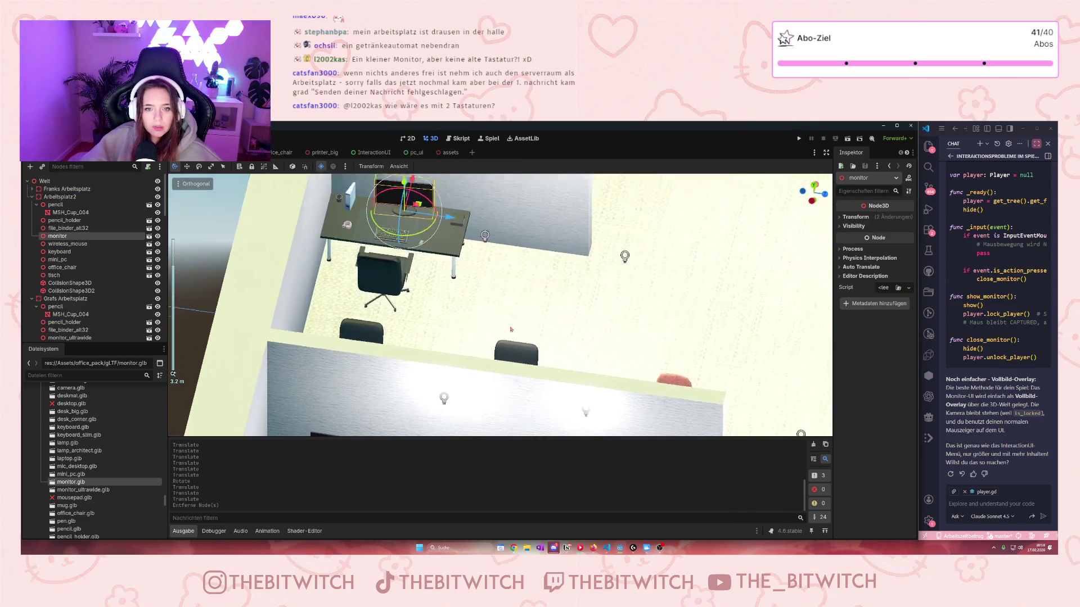
{"action": "left_click", "coordinate": [276, 370]}
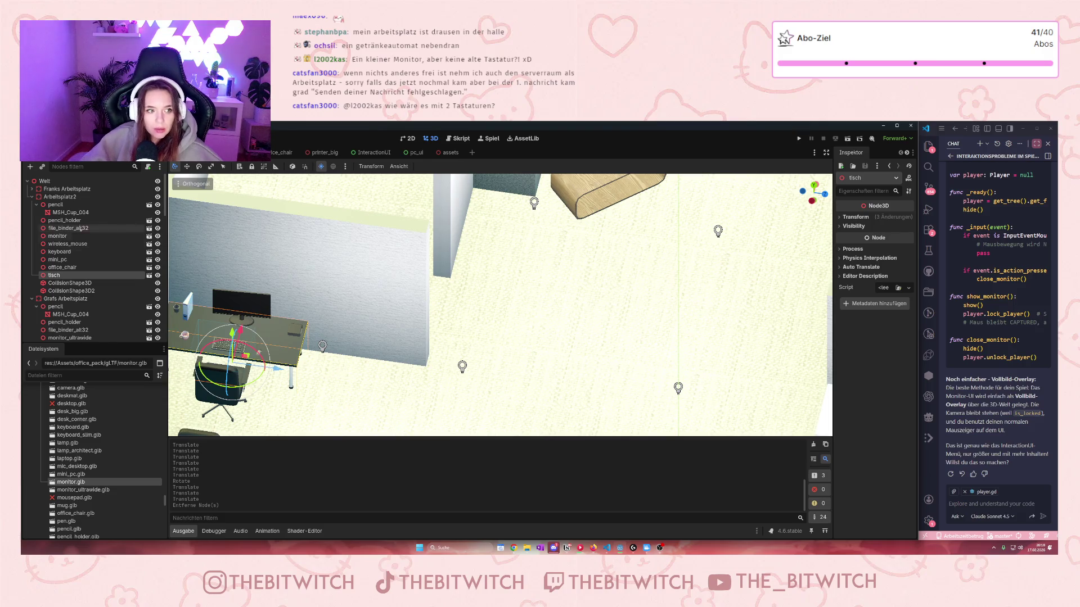
{"action": "left_click", "coordinate": [50, 198]}
{"action": "key", "text": "ctrl+v"}
{"action": "mouse_move", "coordinate": [56, 298]}
{"action": "left_mouse_down"}
{"action": "mouse_move", "coordinate": [74, 265]}
{"action": "mouse_move", "coordinate": [56, 186]}
{"action": "left_mouse_up"}
- Move Table_05 over to the desks area, then delete it again
{"action": "scroll", "coordinate": [442, 340], "scroll_direction": "down", "scroll_amount": 2}
{"action": "scroll", "coordinate": [442, 341], "scroll_direction": "down", "scroll_amount": 5}
{"action": "mouse_move", "coordinate": [284, 258]}
{"action": "left_mouse_down"}
{"action": "mouse_move", "coordinate": [446, 280]}
{"action": "mouse_move", "coordinate": [462, 300]}
{"action": "mouse_move", "coordinate": [451, 285]}
{"action": "mouse_move", "coordinate": [467, 284]}
{"action": "left_mouse_up"}
{"action": "scroll", "coordinate": [462, 299], "scroll_direction": "up", "scroll_amount": 6}
{"action": "scroll", "coordinate": [582, 350], "scroll_direction": "down", "scroll_amount": 10}
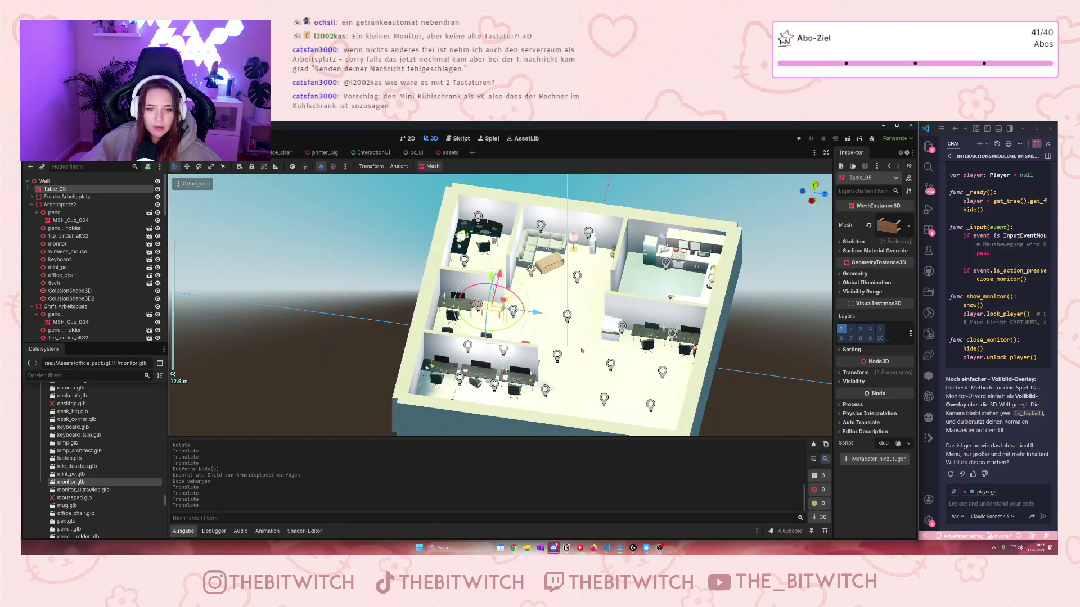
{"action": "left_click_drag", "start_coordinate": [553, 331], "coordinate": [494, 343]}
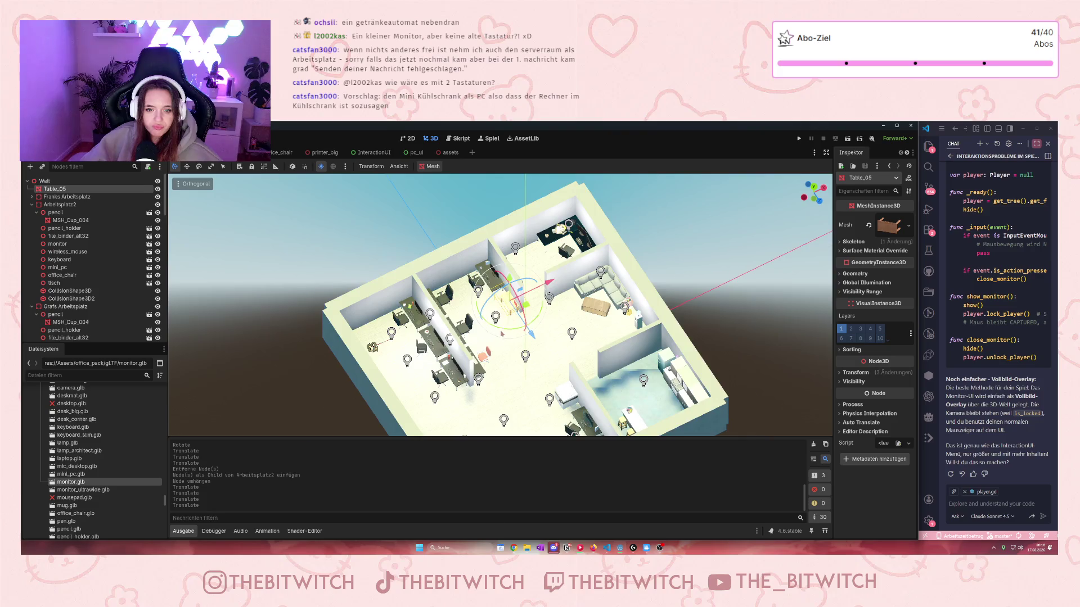
{"action": "scroll", "coordinate": [500, 336], "scroll_direction": "up", "scroll_amount": 5}
{"action": "key", "text": "Delete"}
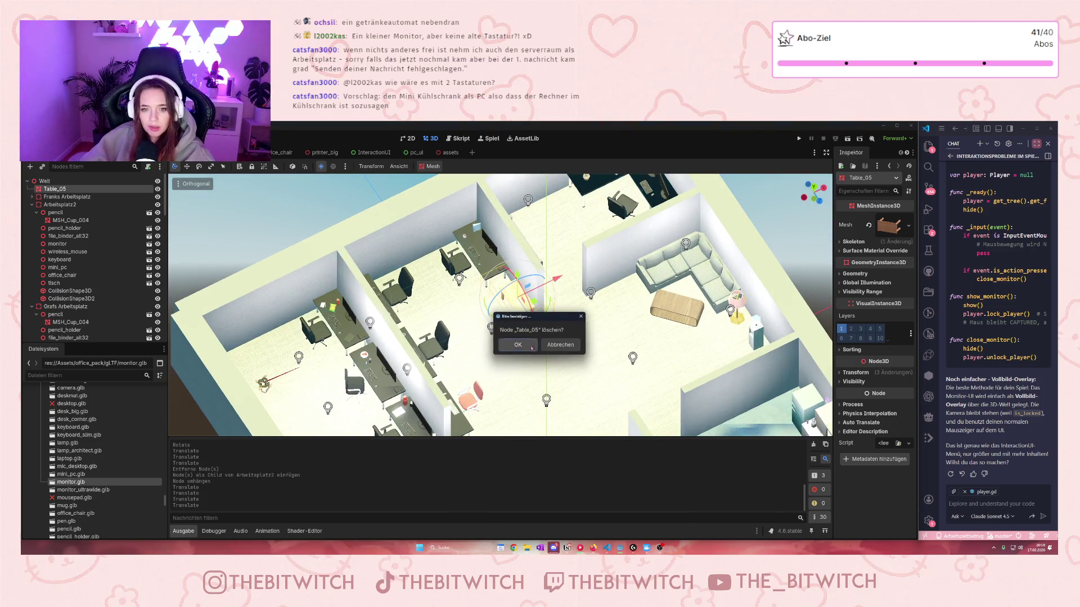
{"action": "left_click", "coordinate": [532, 346]}
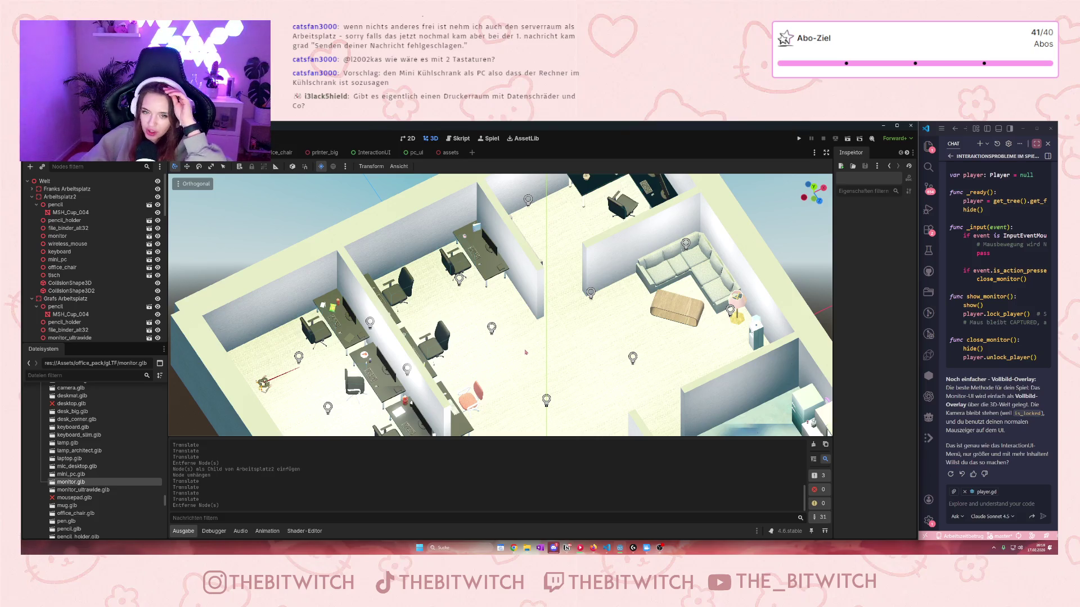
- Delete the cup and the file binder from the desk
{"action": "scroll", "coordinate": [525, 352], "scroll_direction": "down", "scroll_amount": 5}
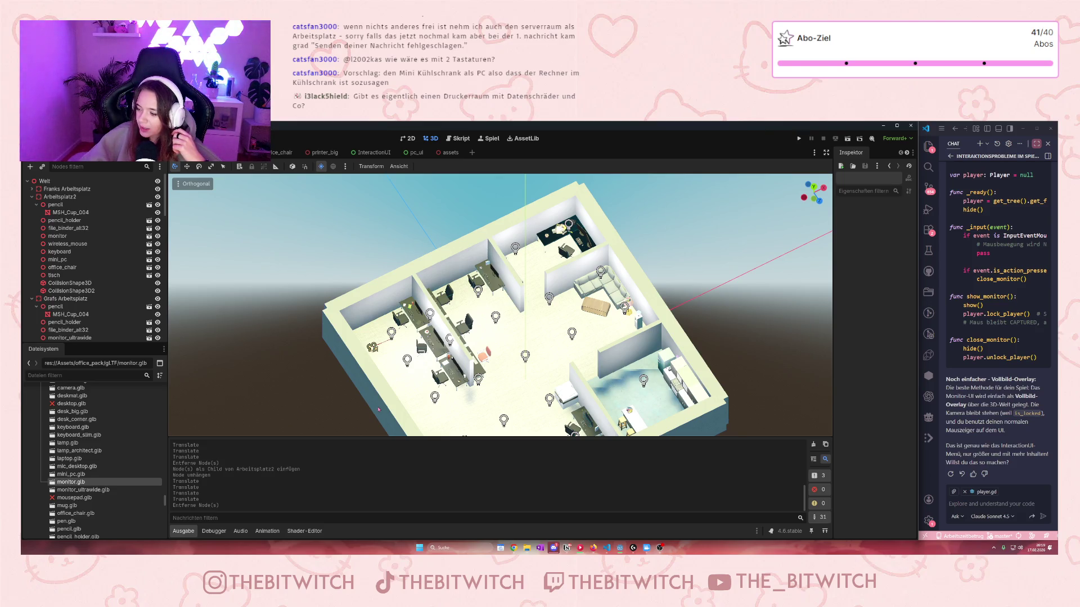
{"action": "scroll", "coordinate": [515, 355], "scroll_direction": "up", "scroll_amount": 10}
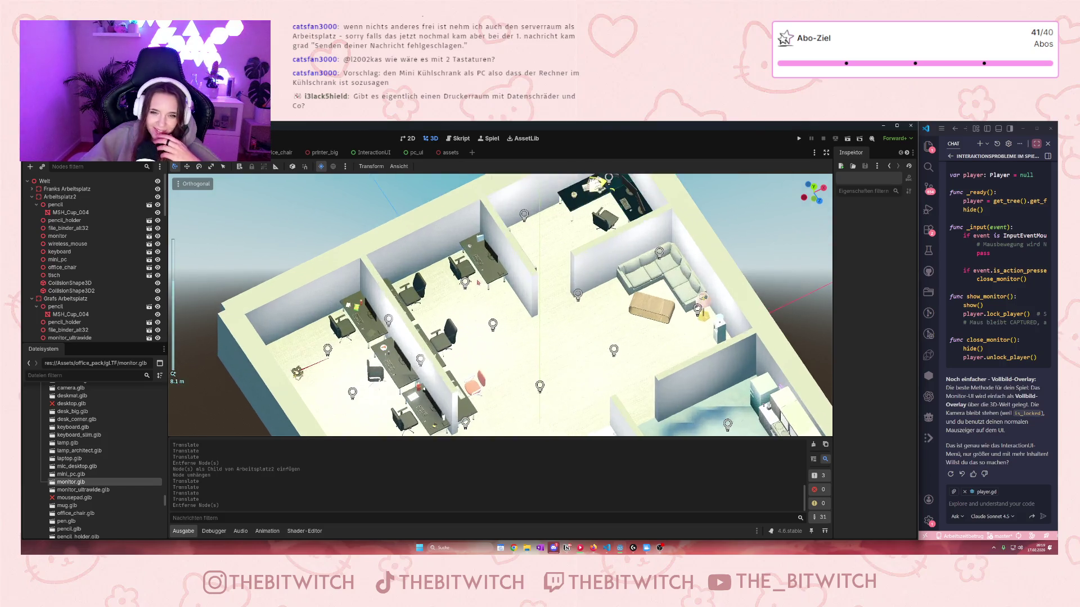
{"action": "left_click", "coordinate": [540, 278]}
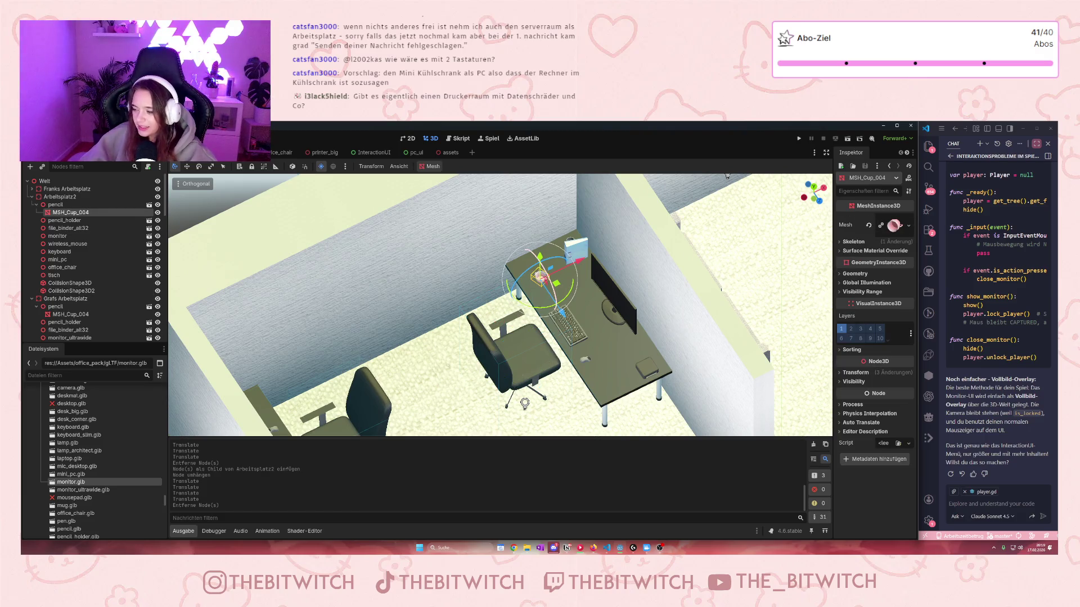
{"action": "key", "text": "Delete"}
{"action": "left_click", "coordinate": [518, 345]}
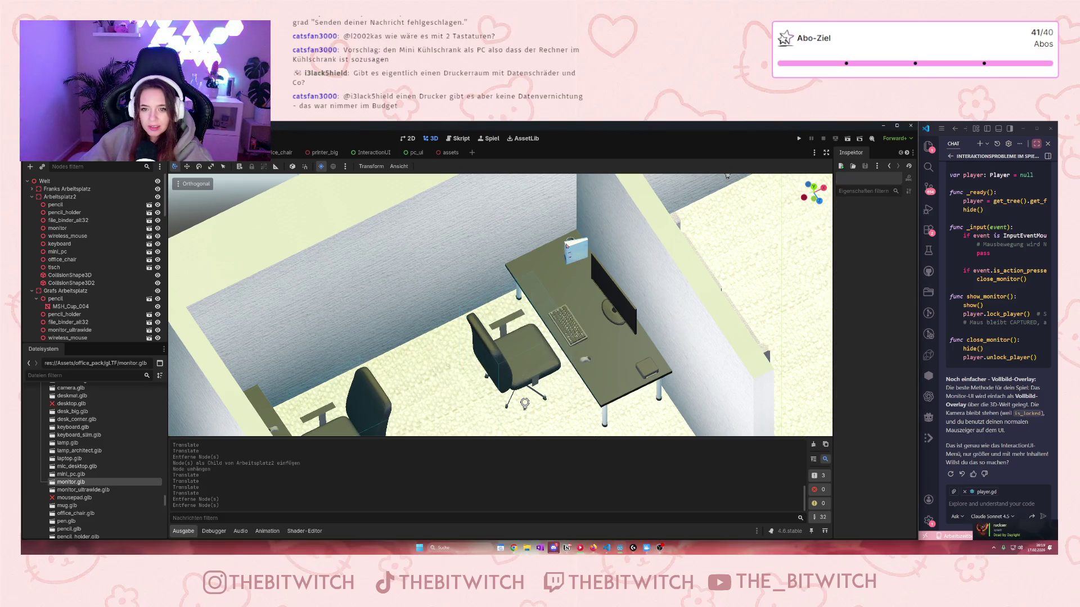
{"action": "left_click", "coordinate": [574, 250]}
{"action": "key", "text": "Delete"}
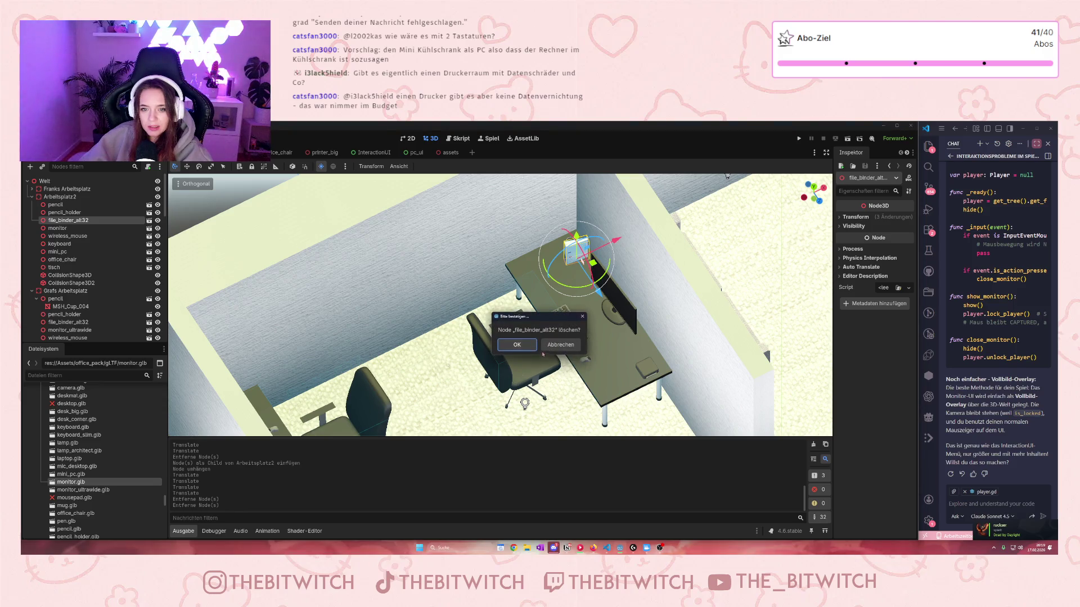
{"action": "left_click", "coordinate": [518, 345]}
- Delete the pencil and the pencil holder from the desk
{"action": "left_click", "coordinate": [570, 242]}
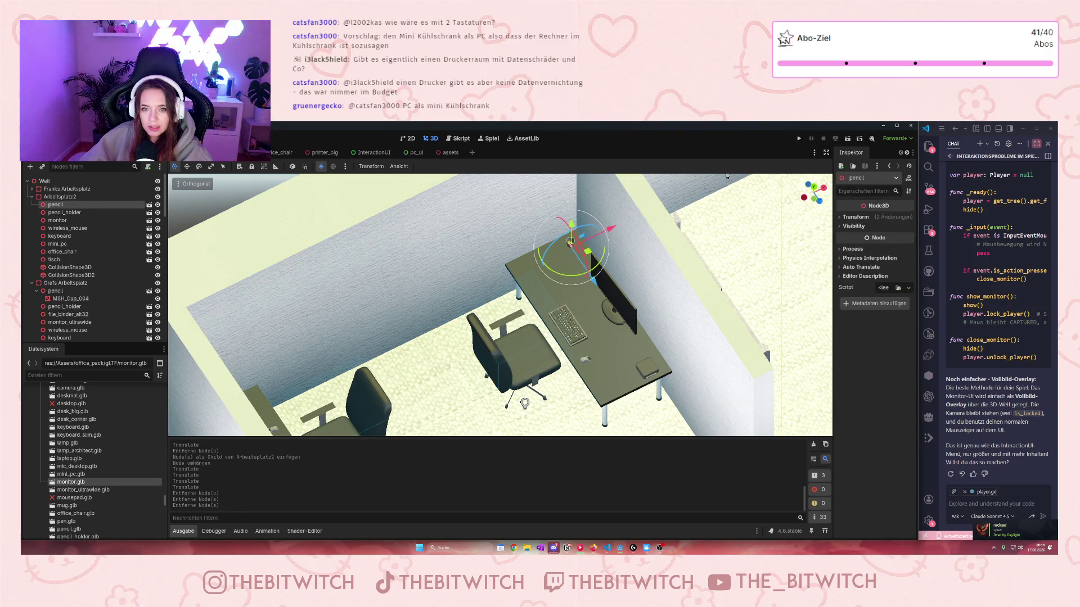
{"action": "key", "text": "Delete"}
{"action": "left_click", "coordinate": [529, 343]}
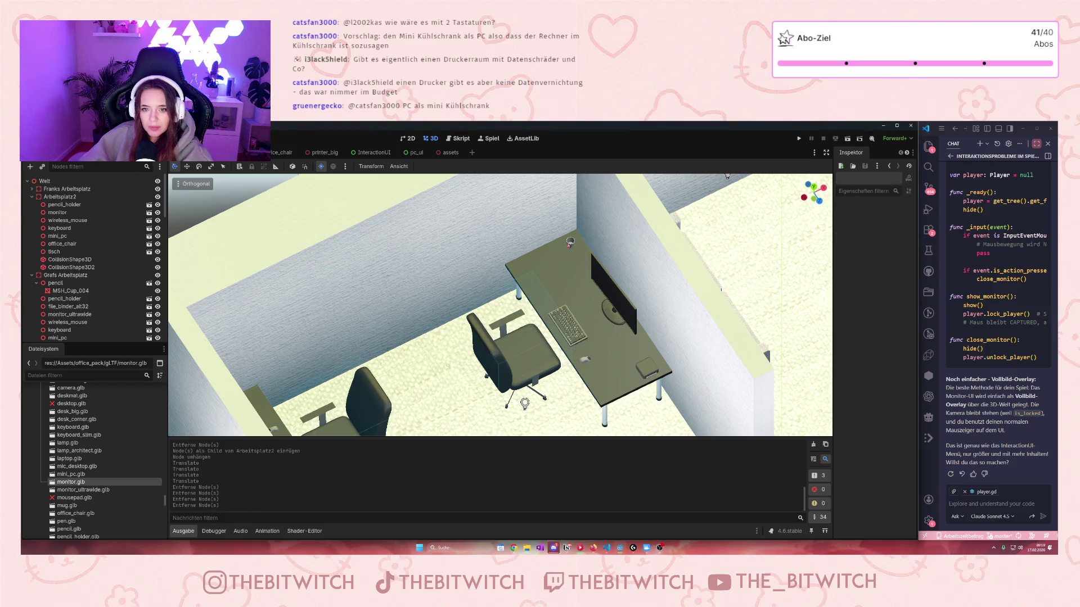
{"action": "left_click", "coordinate": [570, 242]}
{"action": "key", "text": "Delete"}
{"action": "left_click", "coordinate": [518, 344]}
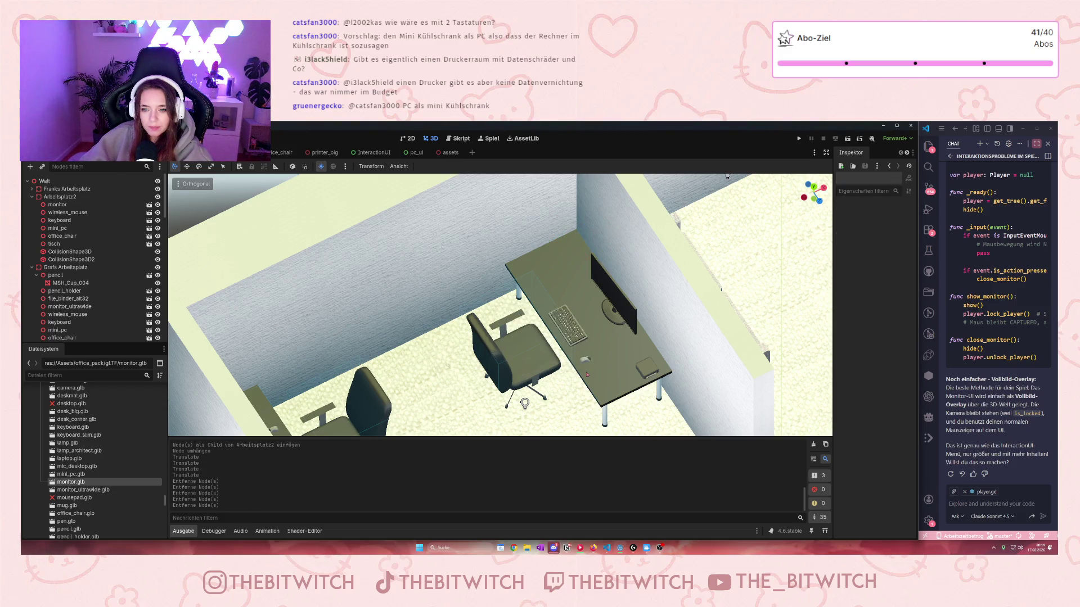
- Nudge the mini PC slightly up-left to the desk's far end
{"action": "left_click", "coordinate": [599, 378]}
{"action": "left_click", "coordinate": [646, 368]}
{"action": "left_click_drag", "start_coordinate": [678, 360], "coordinate": [672, 354]}
{"action": "left_click_drag", "start_coordinate": [668, 400], "coordinate": [672, 390]}
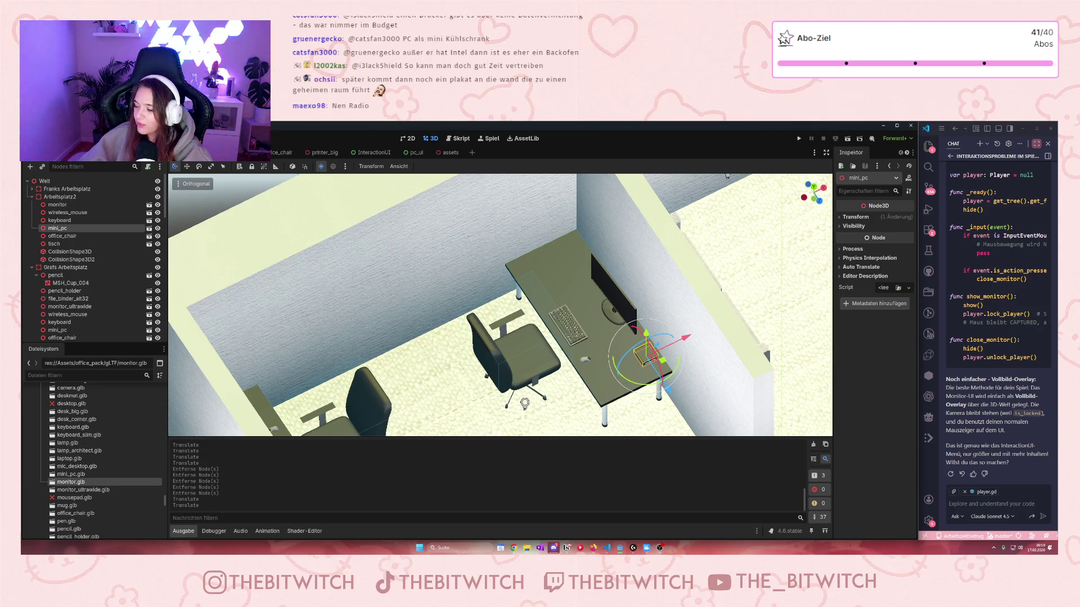
{"action": "scroll", "coordinate": [524, 403], "scroll_direction": "up", "scroll_amount": 3}
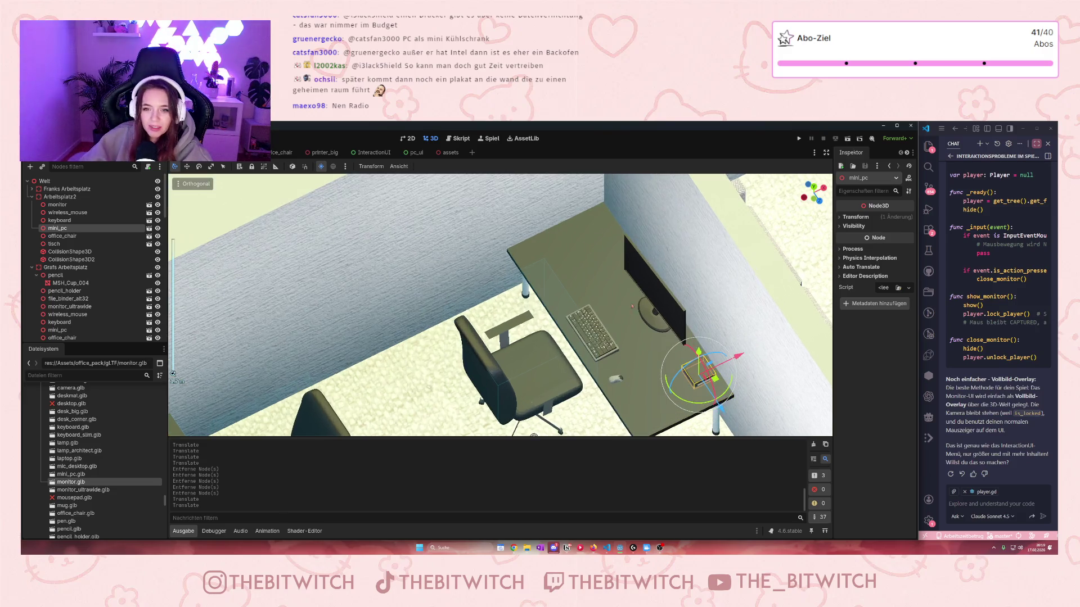
{"action": "scroll", "coordinate": [102, 420], "scroll_direction": "down", "scroll_amount": 8}
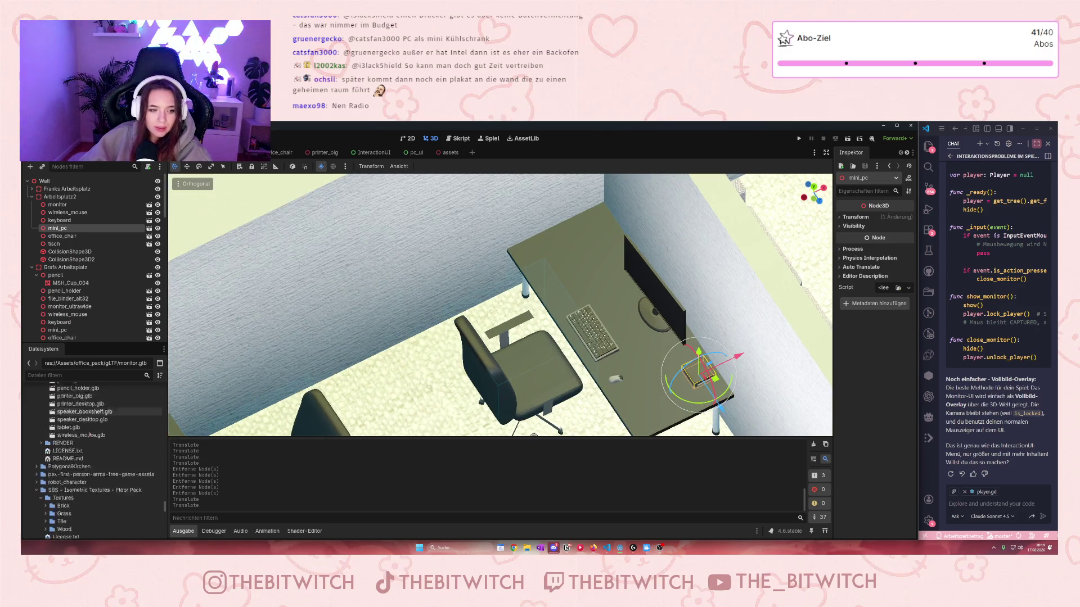
{"action": "scroll", "coordinate": [102, 421], "scroll_direction": "up", "scroll_amount": 8}
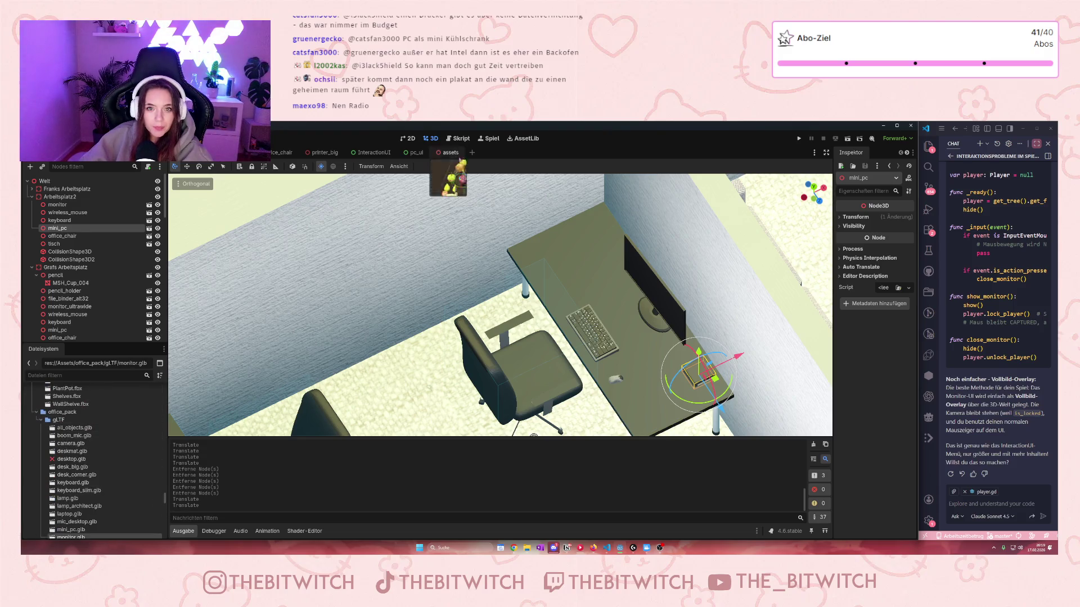
- Copy Radio_02 from the assets scene and paste it under the office keyboard node
{"action": "scroll", "coordinate": [483, 292], "scroll_direction": "up", "scroll_amount": 10}
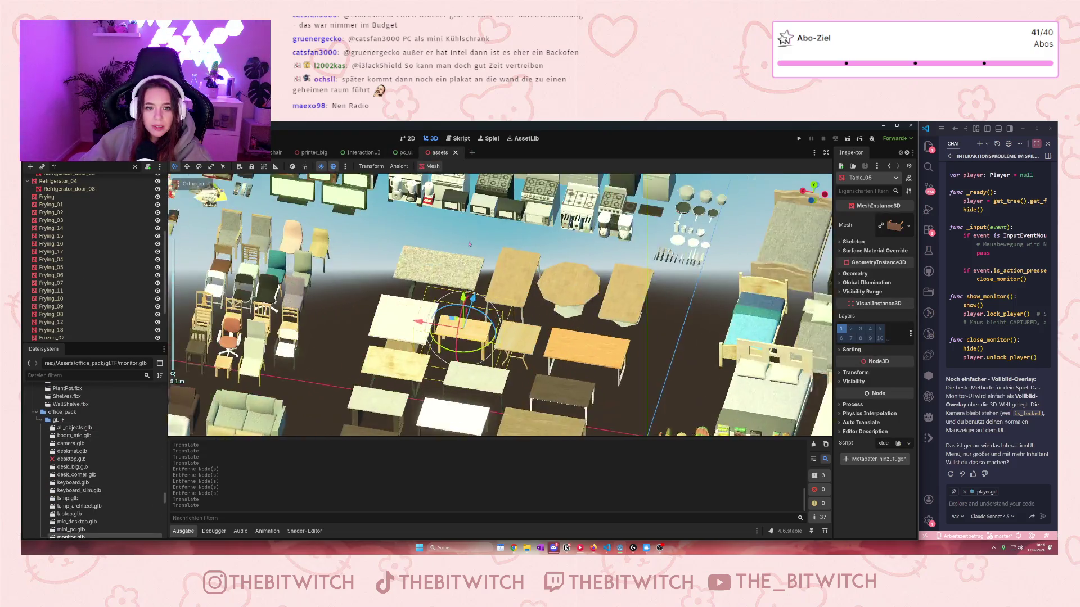
{"action": "scroll", "coordinate": [490, 320], "scroll_direction": "up", "scroll_amount": 10}
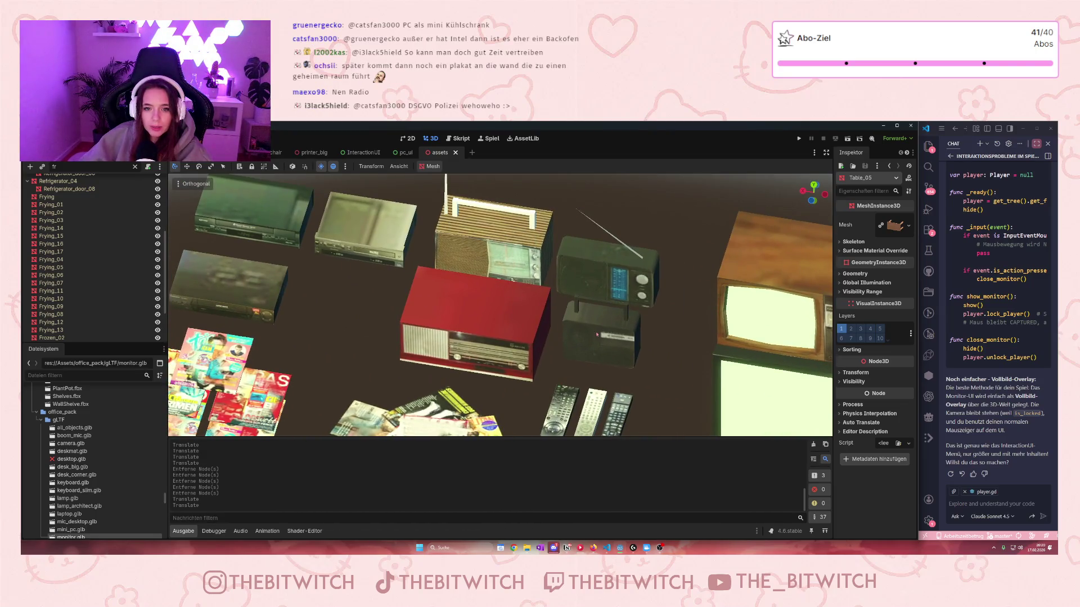
{"action": "left_click", "coordinate": [618, 339]}
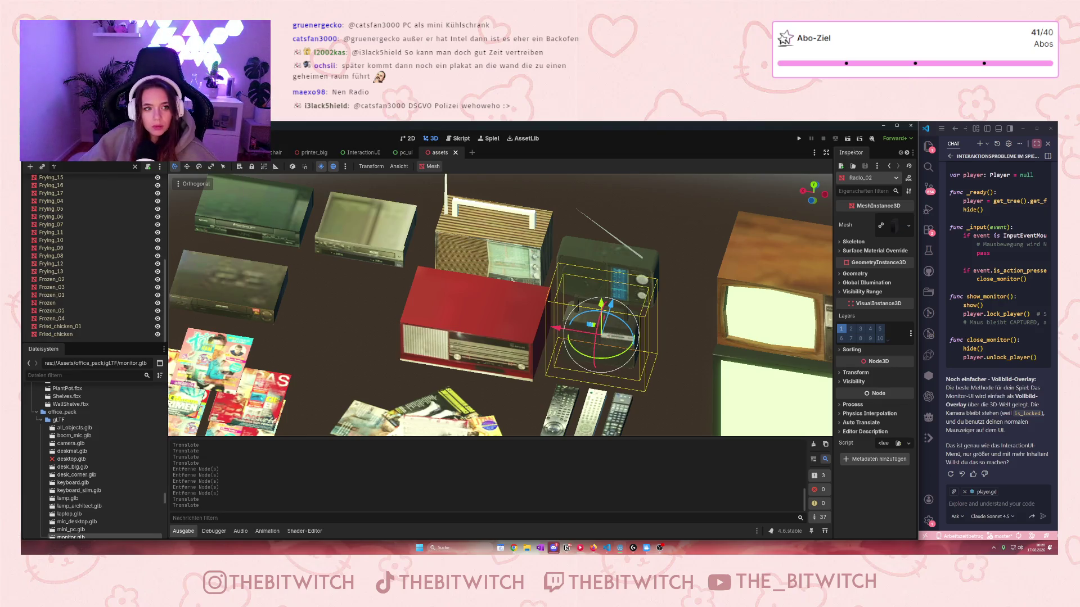
{"action": "key", "text": "ctrl+Tab"}
{"action": "left_click", "coordinate": [590, 332]}
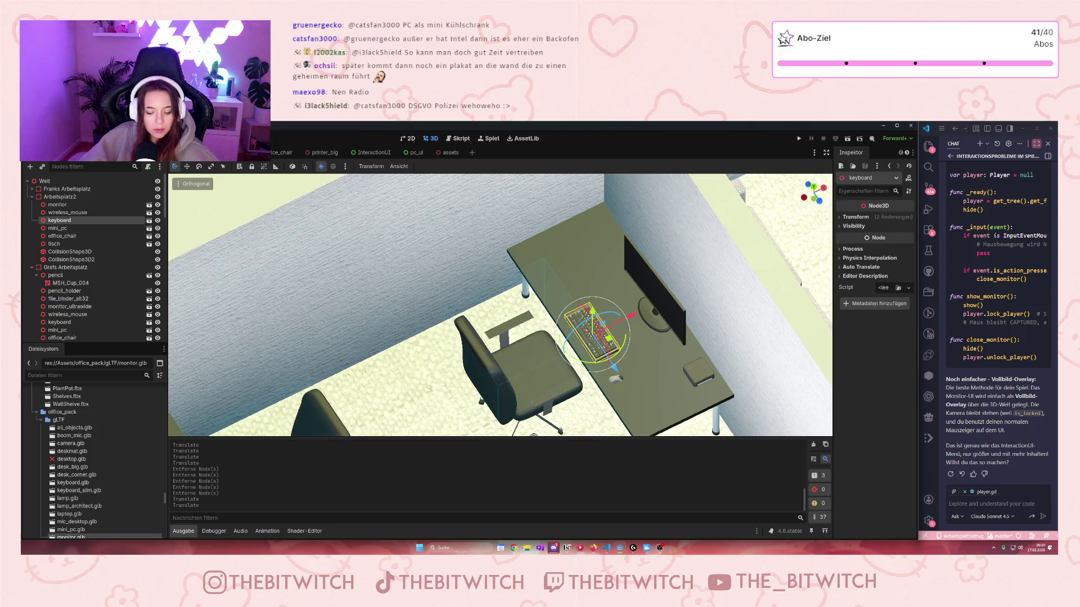
{"action": "key", "text": "ctrl+v"}
- Move the radio onto the desk's far corner by the wall
{"action": "scroll", "coordinate": [727, 175], "scroll_direction": "down", "scroll_amount": 1}
{"action": "scroll", "coordinate": [727, 176], "scroll_direction": "down", "scroll_amount": 10}
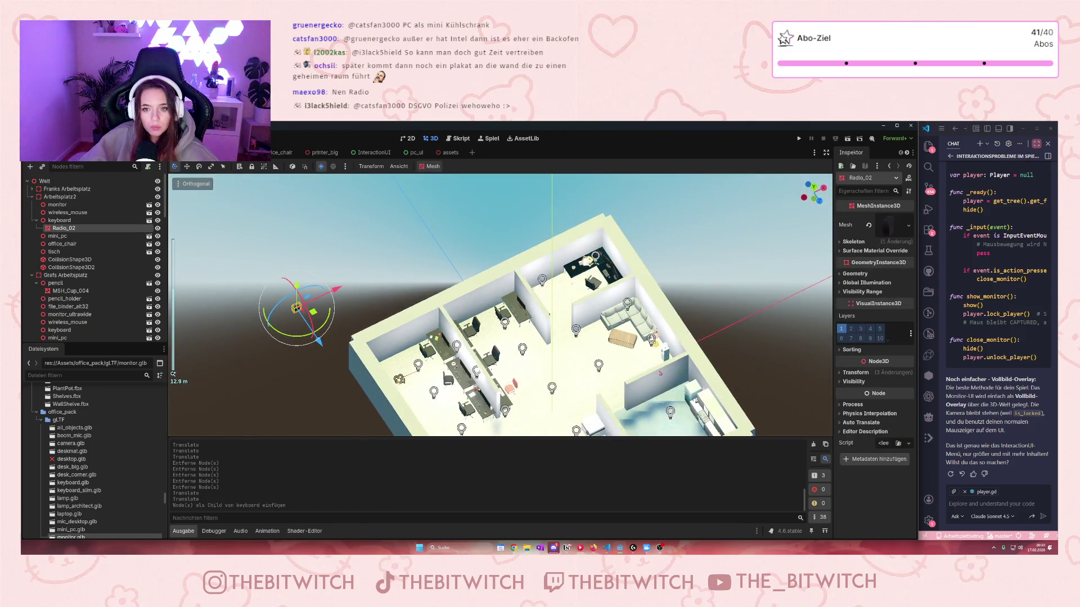
{"action": "mouse_move", "coordinate": [336, 360]}
{"action": "left_mouse_down"}
{"action": "mouse_move", "coordinate": [358, 392]}
{"action": "mouse_move", "coordinate": [520, 332]}
{"action": "left_mouse_up"}
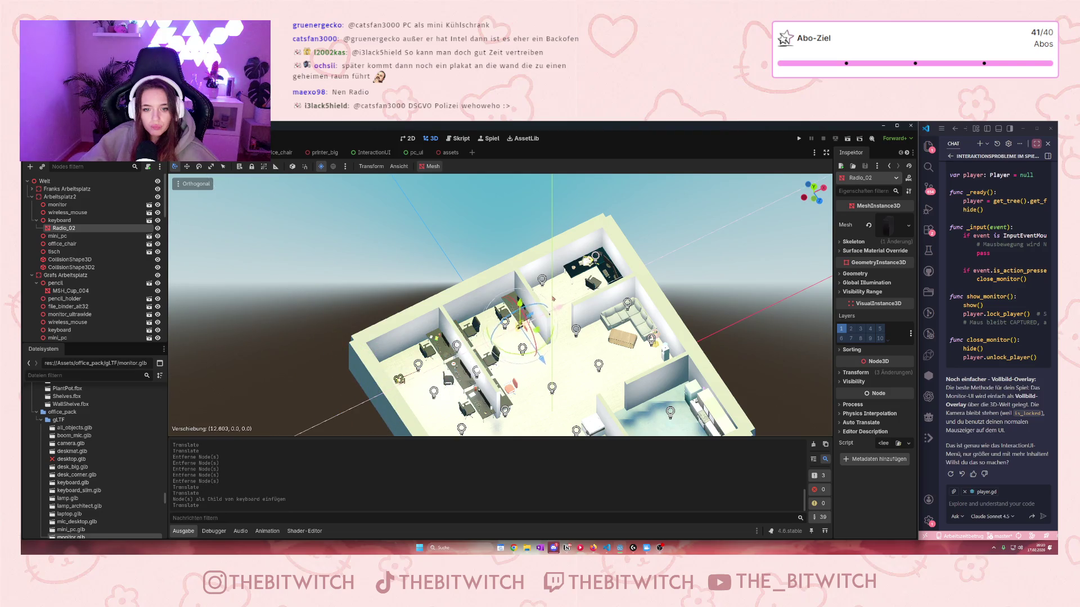
{"action": "scroll", "coordinate": [509, 327], "scroll_direction": "up", "scroll_amount": 5}
{"action": "scroll", "coordinate": [537, 338], "scroll_direction": "up", "scroll_amount": 3}
{"action": "left_click_drag", "start_coordinate": [560, 373], "coordinate": [518, 313]}
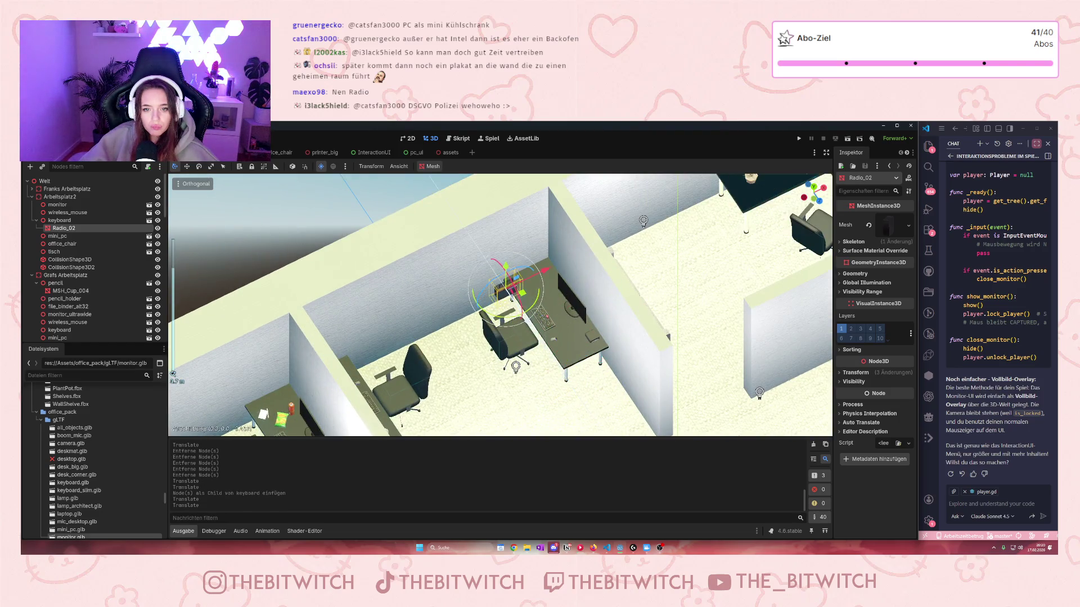
{"action": "scroll", "coordinate": [518, 313], "scroll_direction": "up", "scroll_amount": 3}
{"action": "mouse_move", "coordinate": [515, 276]}
{"action": "left_mouse_down"}
{"action": "mouse_move", "coordinate": [578, 242]}
{"action": "mouse_move", "coordinate": [590, 264]}
{"action": "mouse_move", "coordinate": [582, 252]}
{"action": "mouse_move", "coordinate": [562, 272]}
{"action": "mouse_move", "coordinate": [586, 319]}
{"action": "mouse_move", "coordinate": [570, 287]}
{"action": "left_mouse_up"}
{"action": "scroll", "coordinate": [582, 251], "scroll_direction": "up", "scroll_amount": 4}
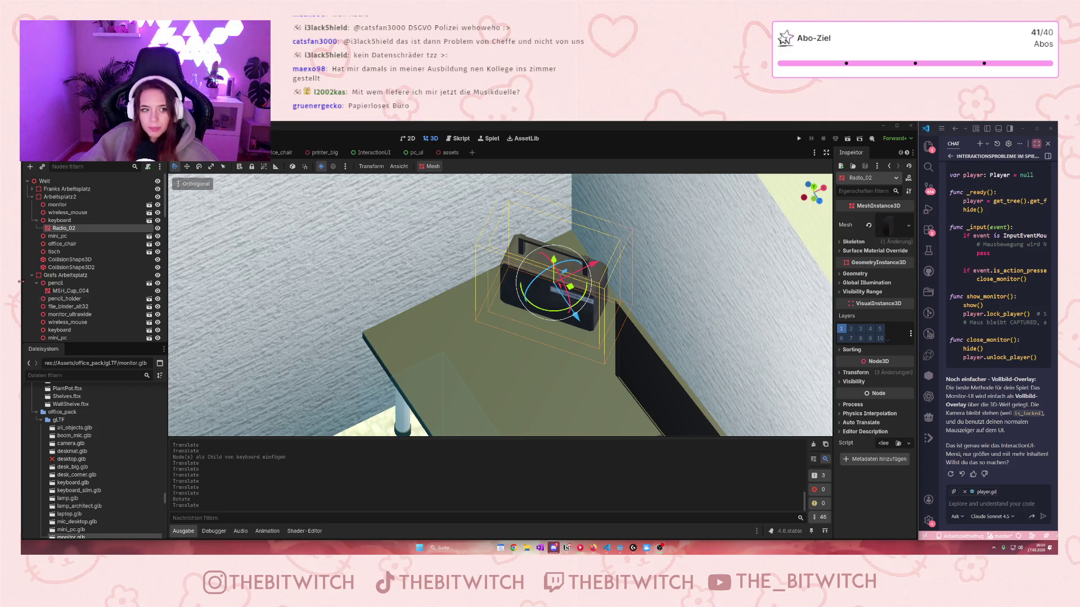
{"action": "left_click", "coordinate": [57, 196]}
- Rename the Arbeitsplatz2 node to the chat viewer's workstation name
{"action": "left_click", "coordinate": [62, 196]}
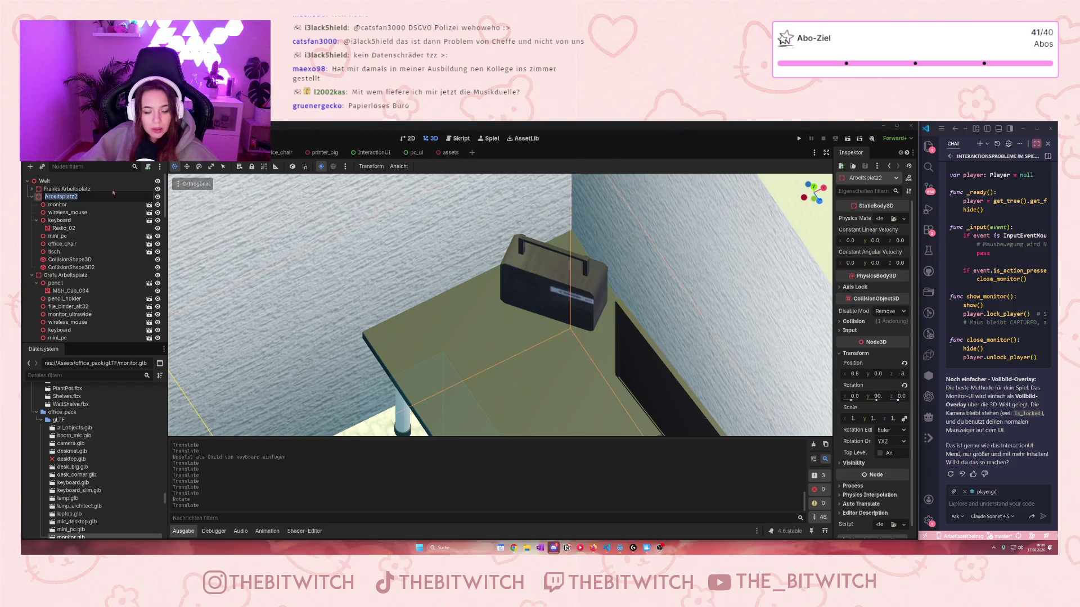
{"action": "type", "text": "maexos Arbe"}
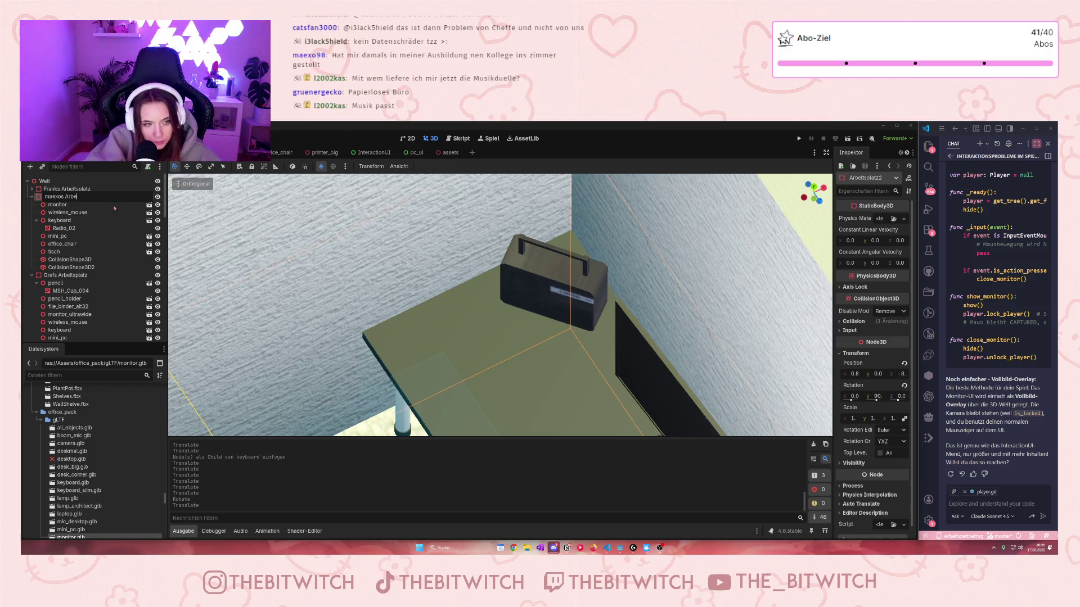
{"action": "key", "text": "Return"}
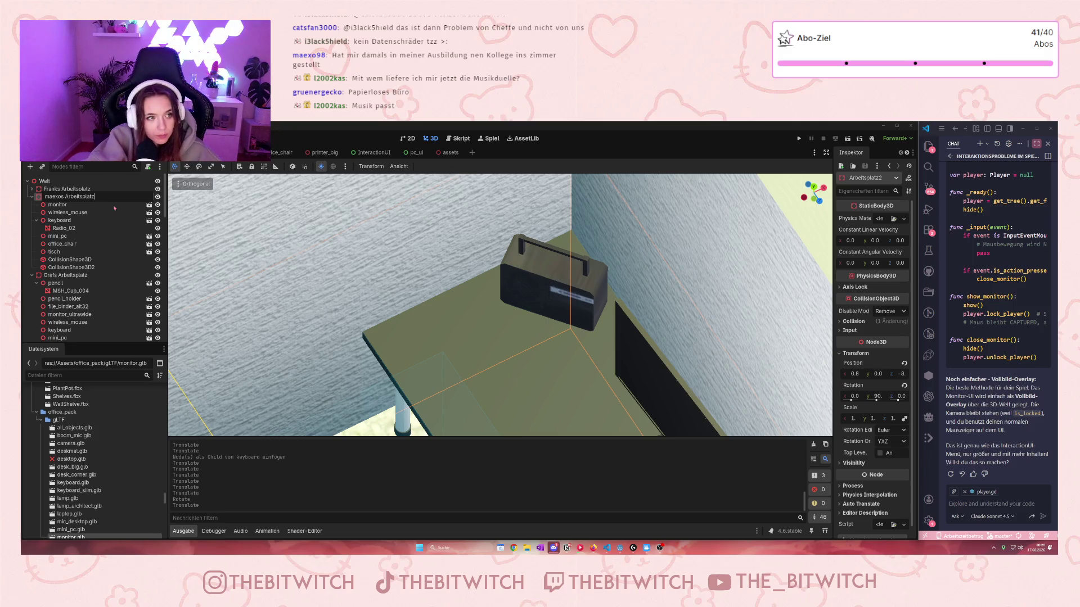
{"action": "key", "text": "Return"}
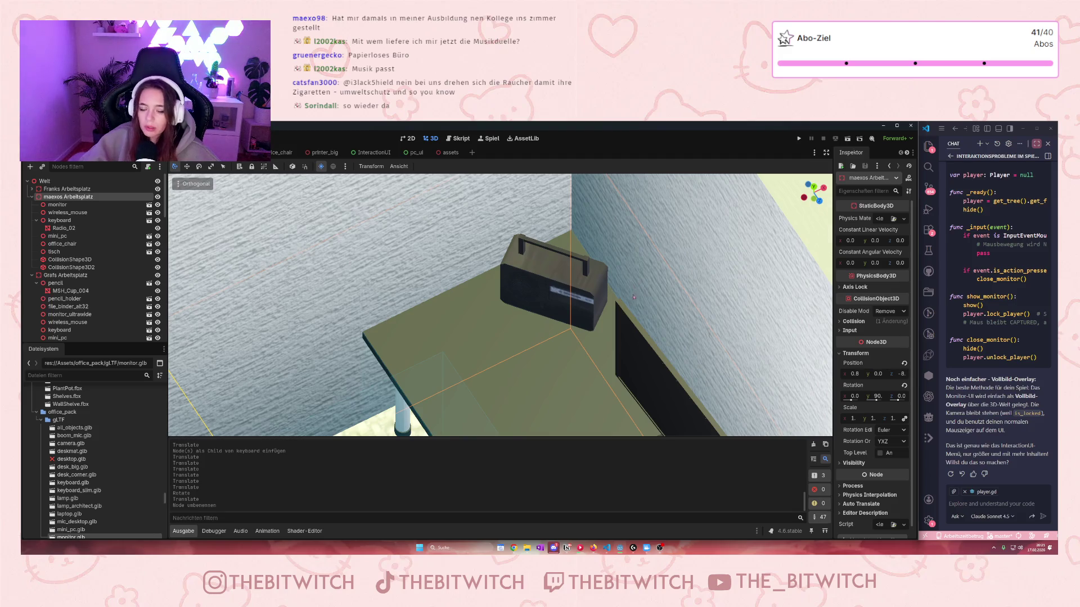
{"action": "scroll", "coordinate": [381, 351], "scroll_direction": "down", "scroll_amount": 2}
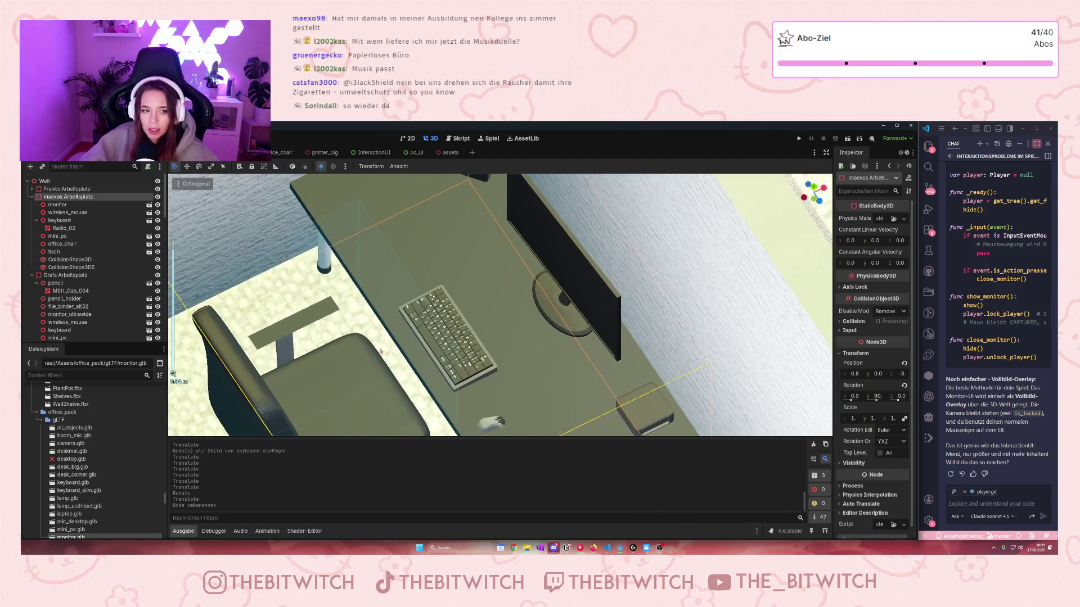
{"action": "scroll", "coordinate": [381, 352], "scroll_direction": "down", "scroll_amount": 3}
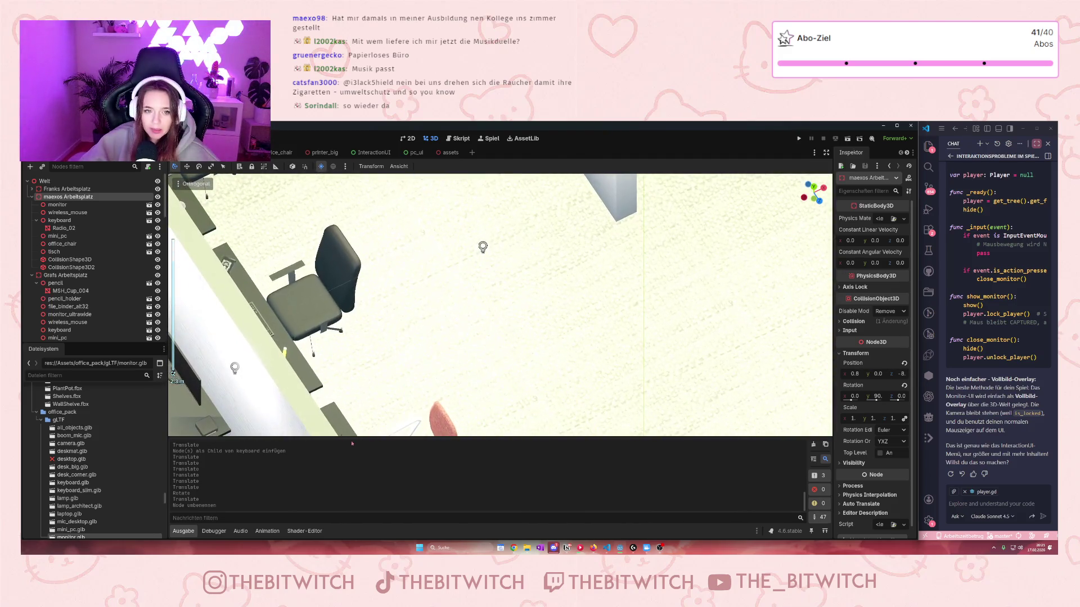
- Bring up the 'assets' scene holding the radios, TVs, video recorders, magazines and remotes
{"action": "scroll", "coordinate": [502, 339], "scroll_direction": "up", "scroll_amount": 5}
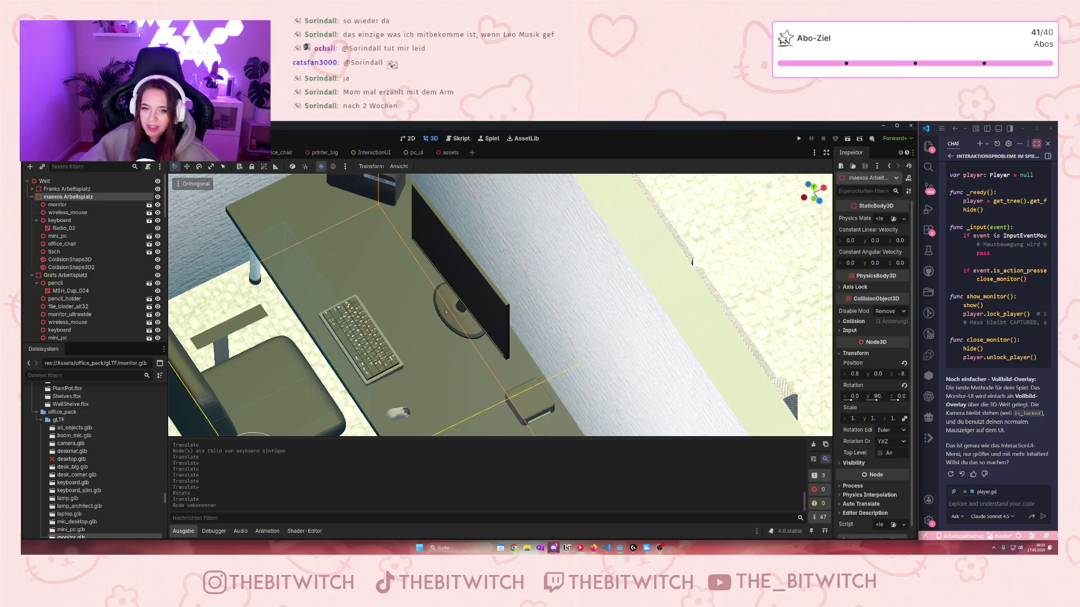
{"action": "scroll", "coordinate": [495, 325], "scroll_direction": "down", "scroll_amount": 2}
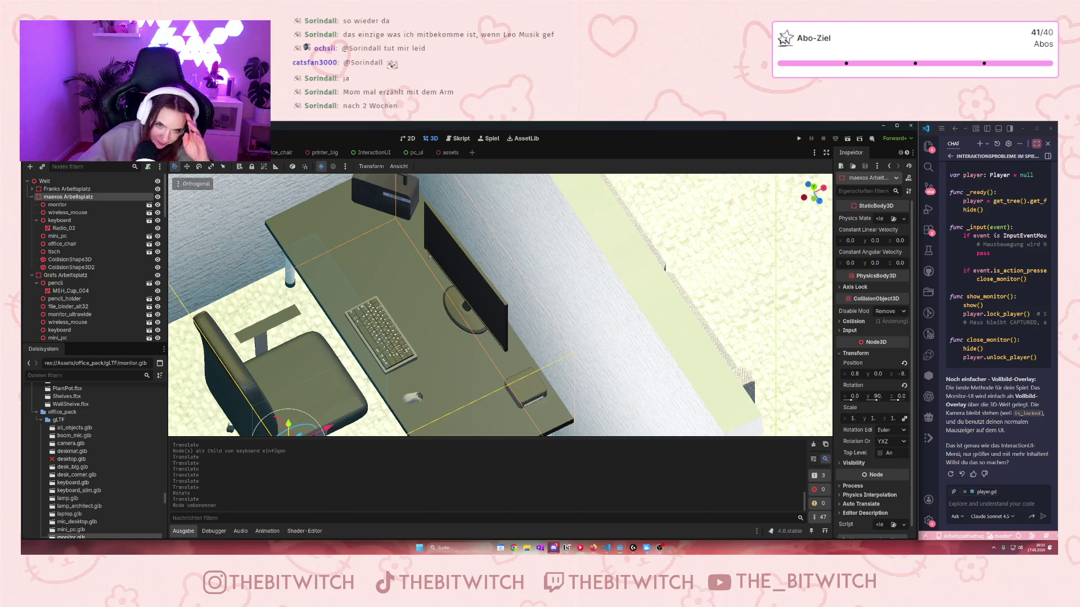
{"action": "scroll", "coordinate": [493, 317], "scroll_direction": "down", "scroll_amount": 1}
{"action": "scroll", "coordinate": [484, 301], "scroll_direction": "up", "scroll_amount": 1}
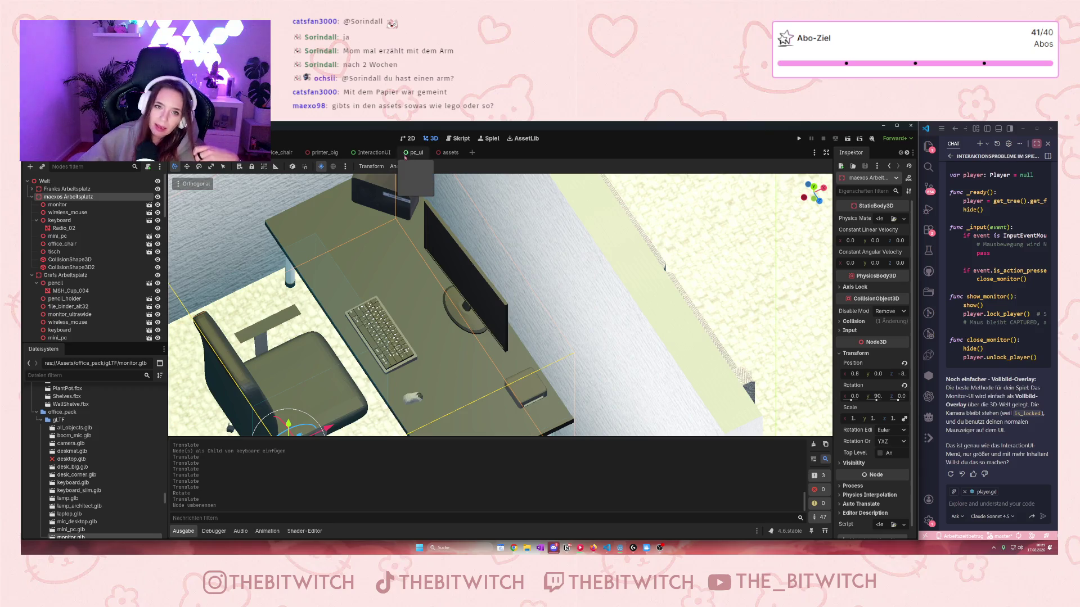
{"action": "left_click", "coordinate": [452, 153]}
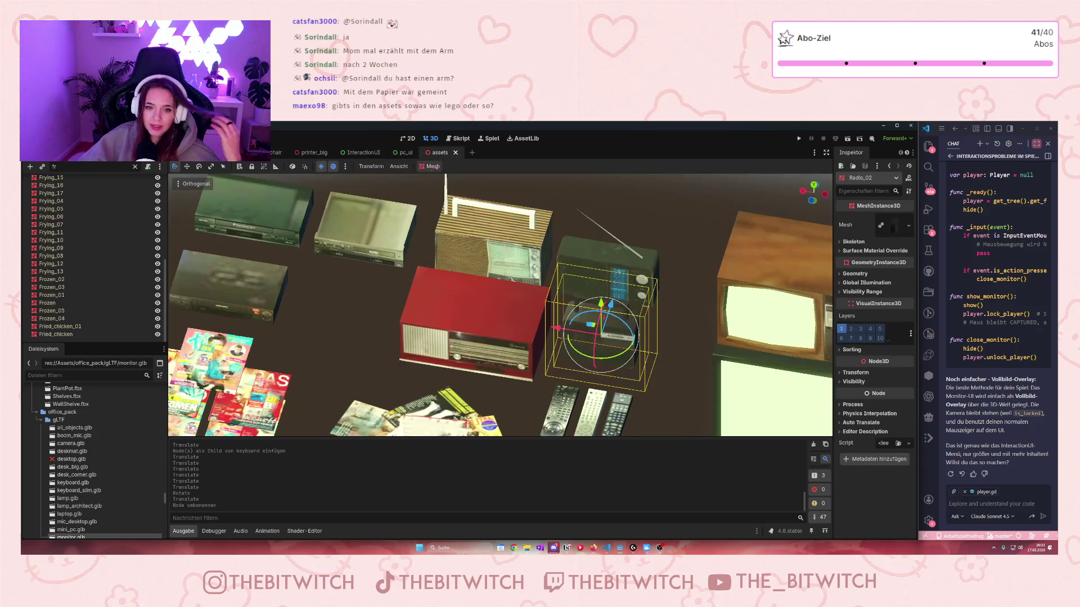
- Fly through the assets scene to look over the food items and beds
{"action": "scroll", "coordinate": [396, 279], "scroll_direction": "down", "scroll_amount": 5}
{"action": "key", "text": "d"}
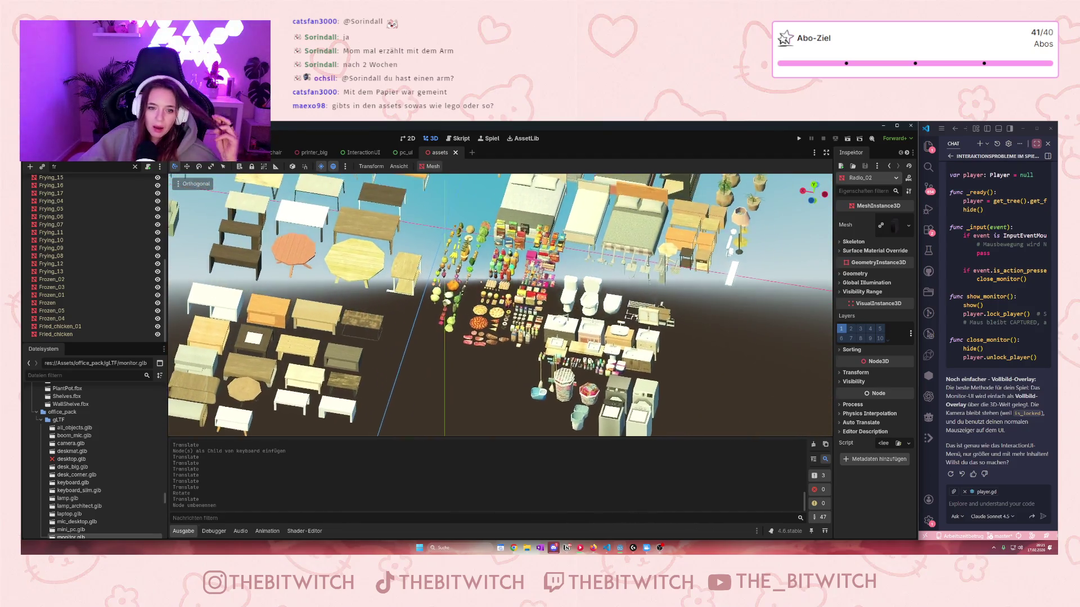
{"action": "scroll", "coordinate": [500, 305], "scroll_direction": "up", "scroll_amount": 5}
{"action": "scroll", "coordinate": [545, 311], "scroll_direction": "up", "scroll_amount": 3}
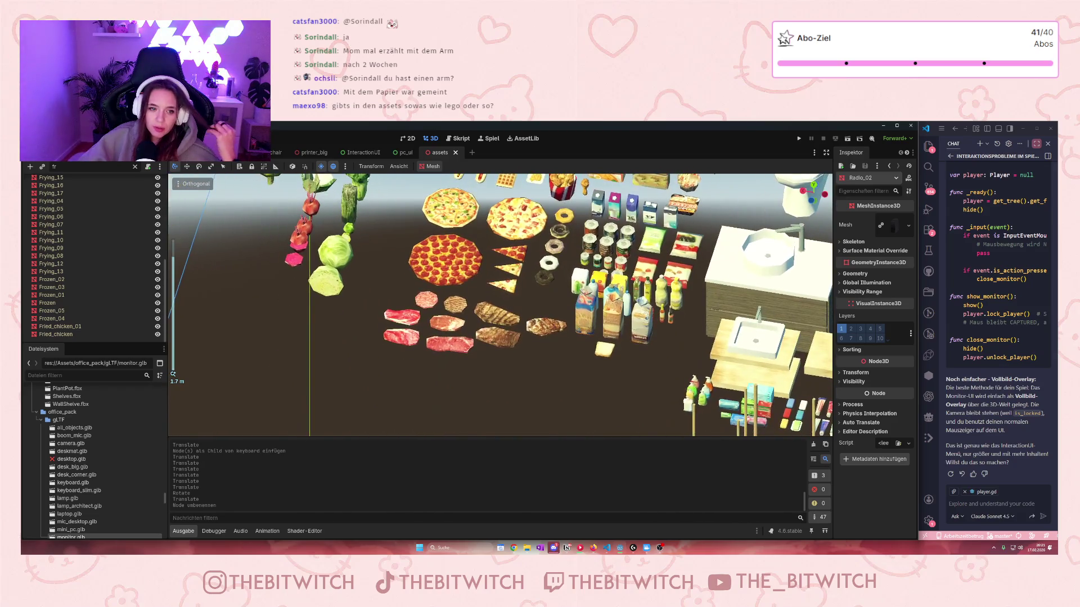
{"action": "left_click", "coordinate": [545, 311]}
{"action": "scroll", "coordinate": [545, 312], "scroll_direction": "up", "scroll_amount": 3}
{"action": "scroll", "coordinate": [545, 312], "scroll_direction": "down", "scroll_amount": 4}
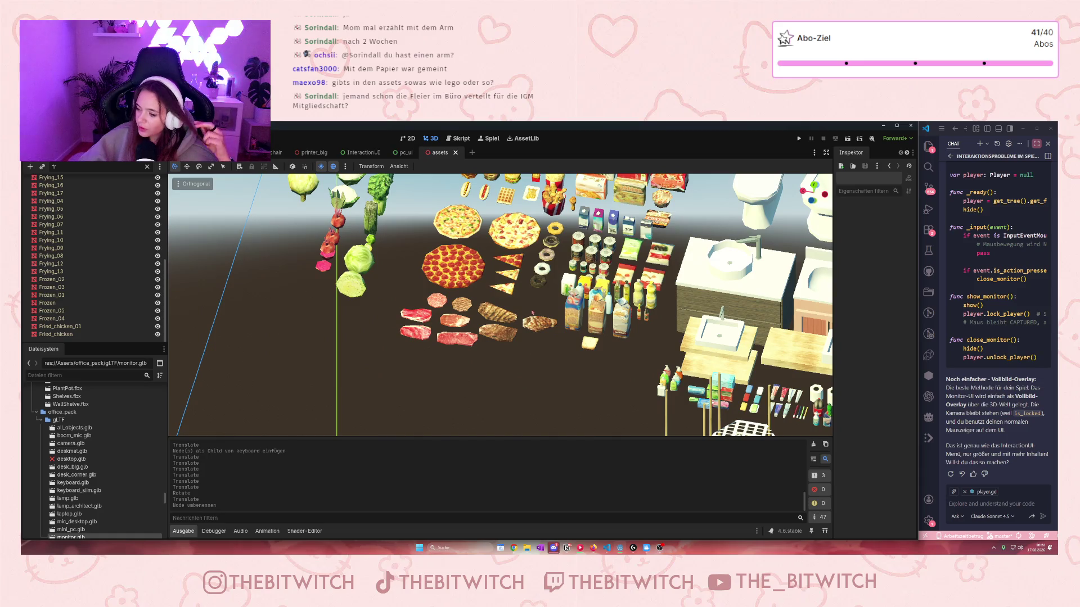
{"action": "scroll", "coordinate": [583, 307], "scroll_direction": "up", "scroll_amount": 3}
{"action": "scroll", "coordinate": [583, 307], "scroll_direction": "down", "scroll_amount": 5}
{"action": "scroll", "coordinate": [393, 338], "scroll_direction": "up", "scroll_amount": 2}
{"action": "left_click_drag", "start_coordinate": [501, 304], "coordinate": [492, 391]}
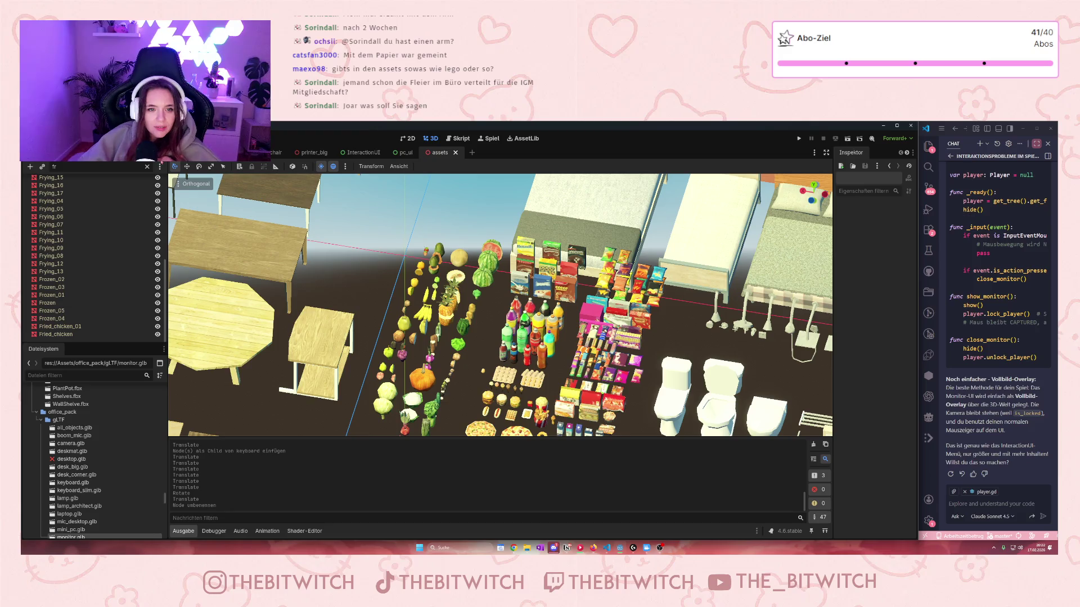
{"action": "scroll", "coordinate": [115, 438], "scroll_direction": "down", "scroll_amount": 5}
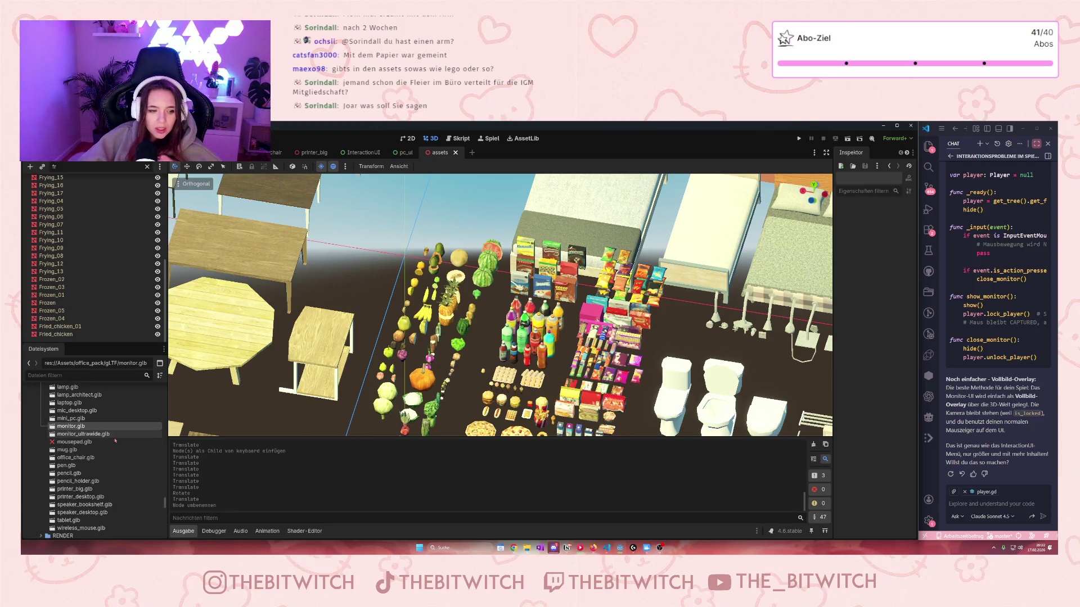
{"action": "scroll", "coordinate": [118, 433], "scroll_direction": "up", "scroll_amount": 5}
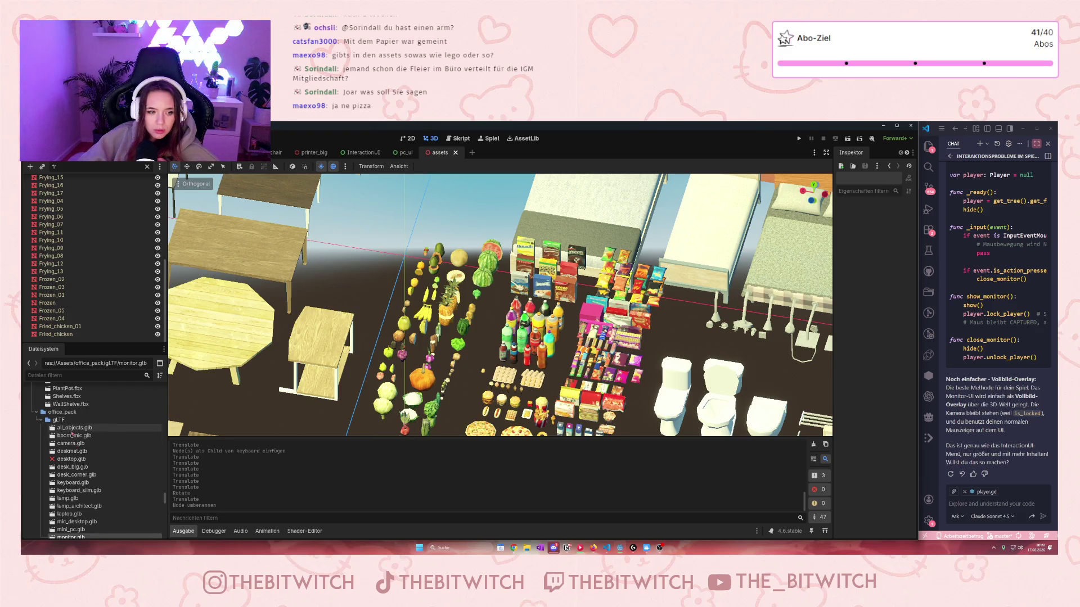
- Switch back to the main office scene to look it over
{"action": "key", "text": "ctrl+Tab"}
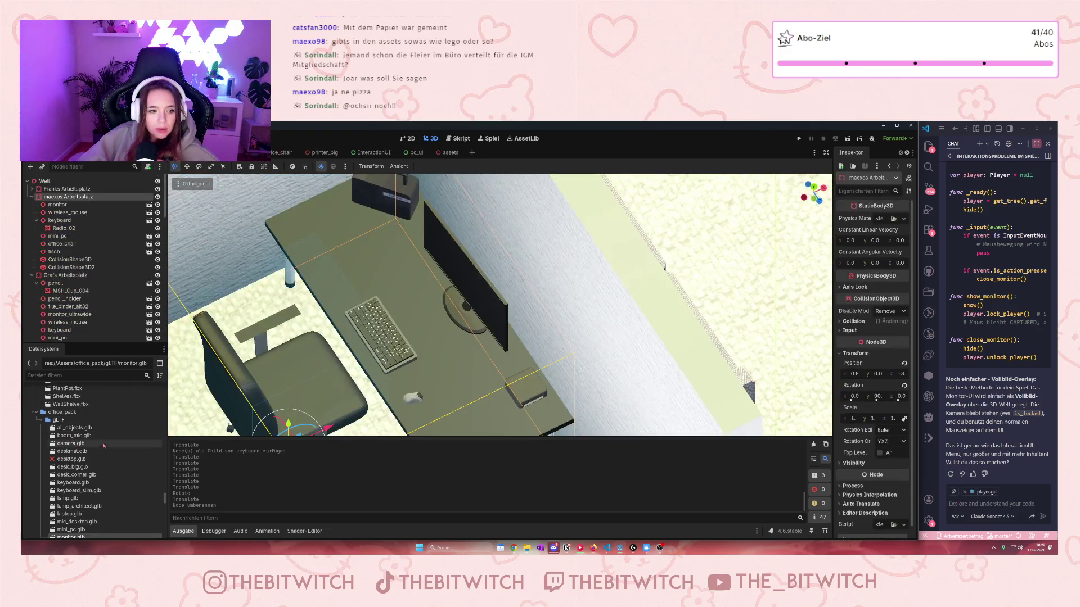
{"action": "mouse_move", "coordinate": [70, 443]}
{"action": "left_mouse_down"}
{"action": "mouse_move", "coordinate": [427, 295]}
{"action": "mouse_move", "coordinate": [90, 445]}
{"action": "left_mouse_up"}
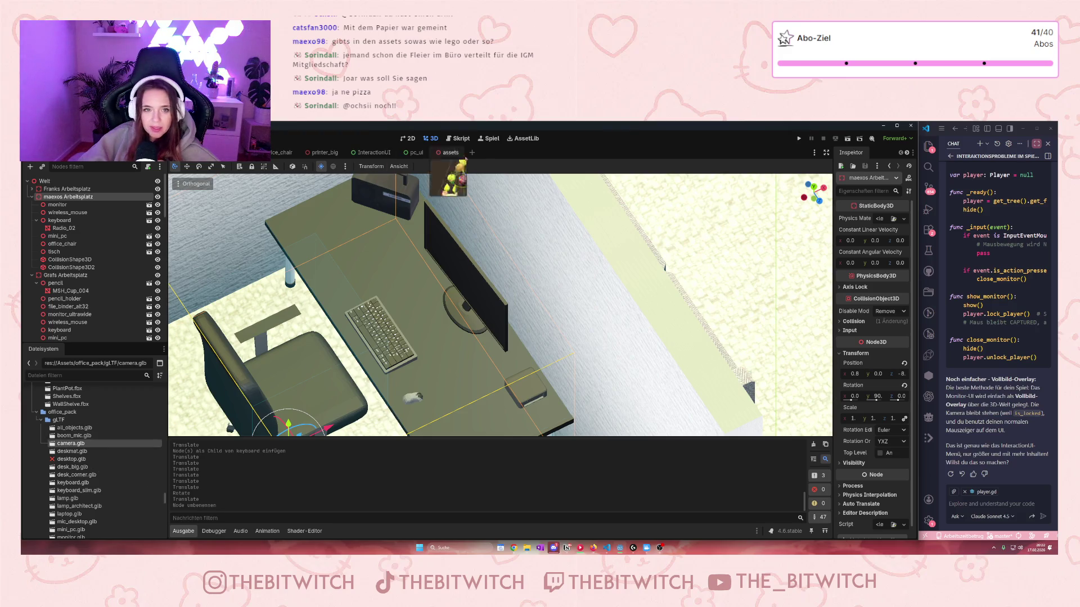
{"action": "scroll", "coordinate": [404, 274], "scroll_direction": "down", "scroll_amount": 5}
{"action": "scroll", "coordinate": [404, 274], "scroll_direction": "down", "scroll_amount": 3}
{"action": "scroll", "coordinate": [427, 270], "scroll_direction": "up", "scroll_amount": 10}
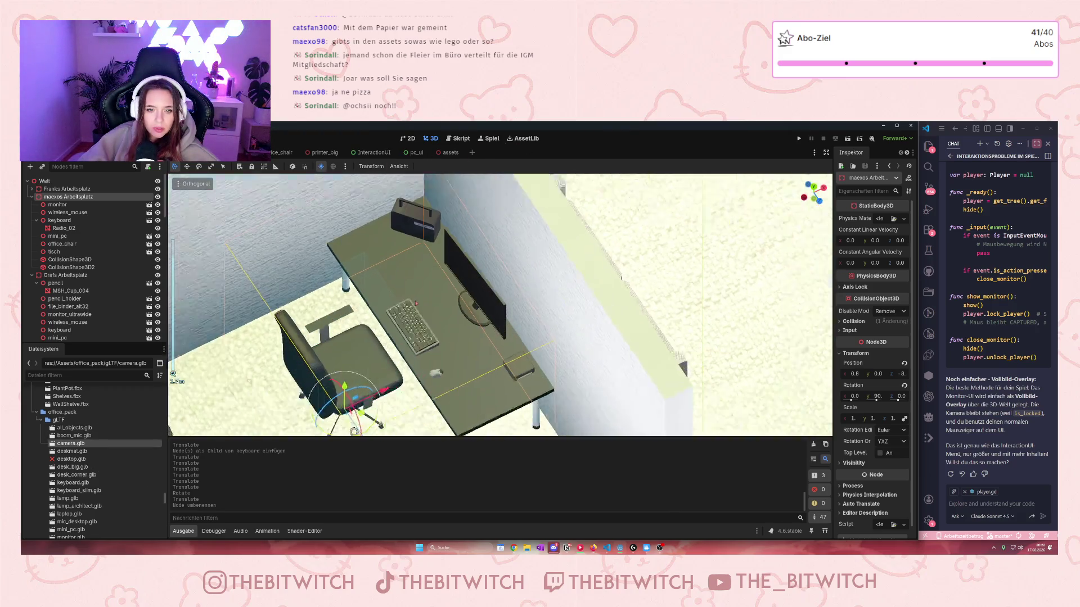
- Filter the assets Scene tree for 'pi', copy Sliced_pizza_01 and return to the Welt scene
{"action": "left_click", "coordinate": [442, 153]}
{"action": "scroll", "coordinate": [506, 338], "scroll_direction": "up", "scroll_amount": 5}
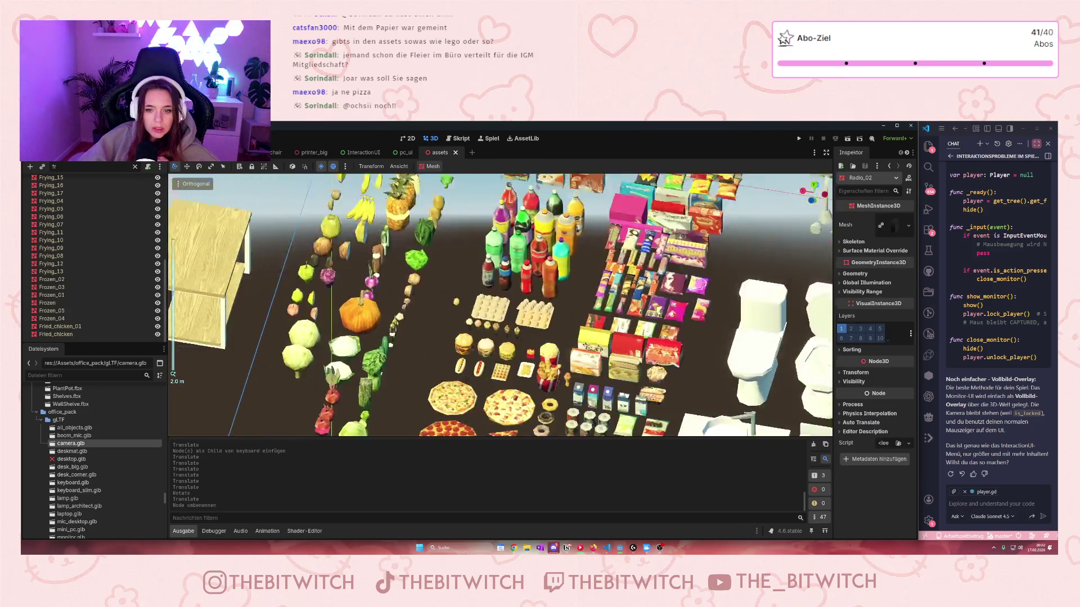
{"action": "scroll", "coordinate": [525, 388], "scroll_direction": "up", "scroll_amount": 5}
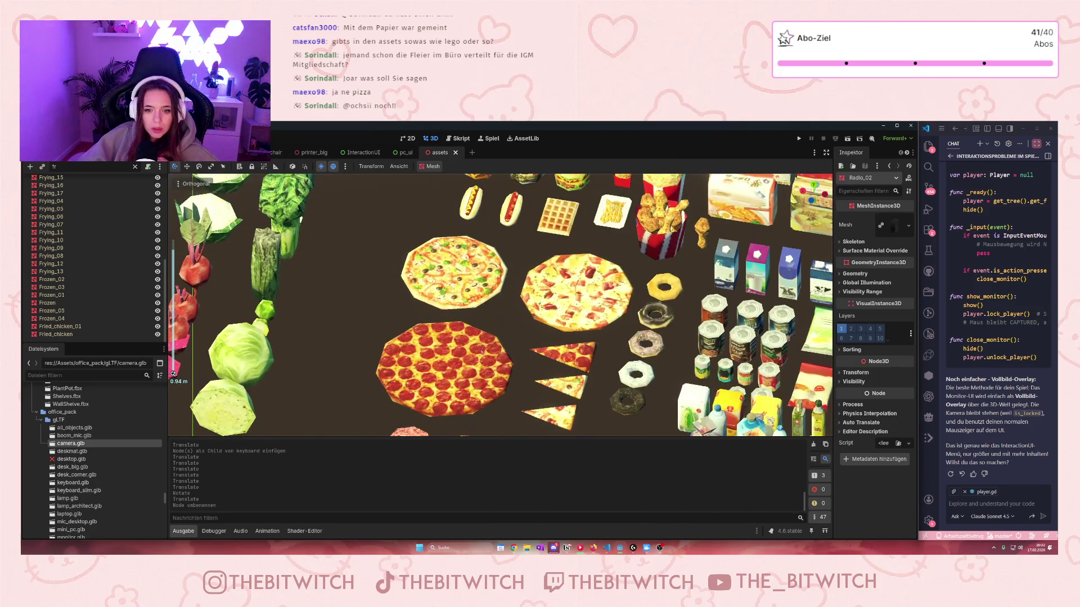
{"action": "left_click", "coordinate": [569, 389]}
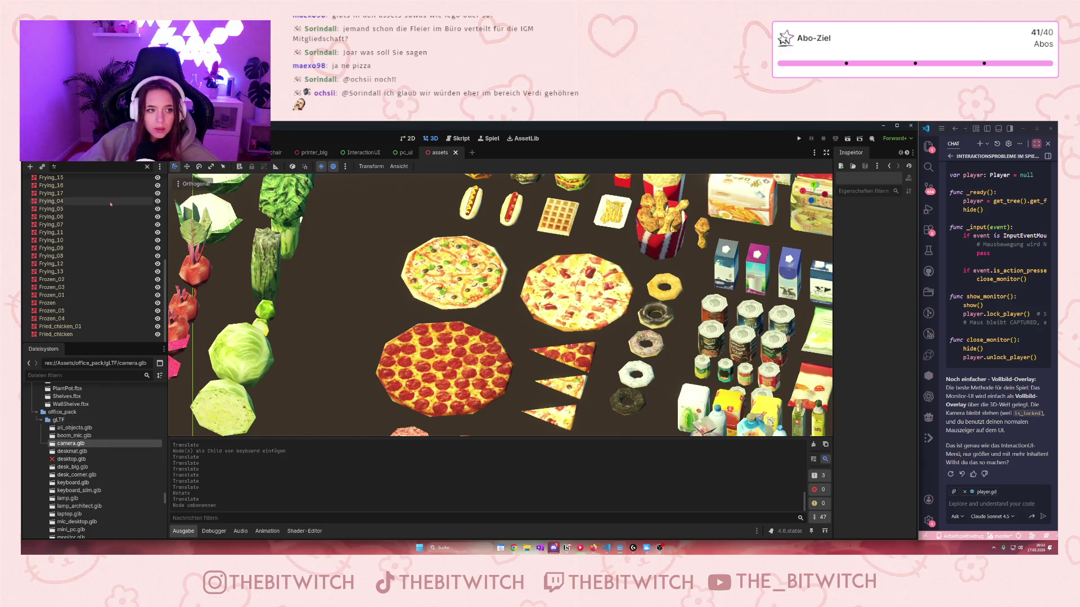
{"action": "double_click", "coordinate": [63, 168]}
{"action": "type", "text": "pi"}
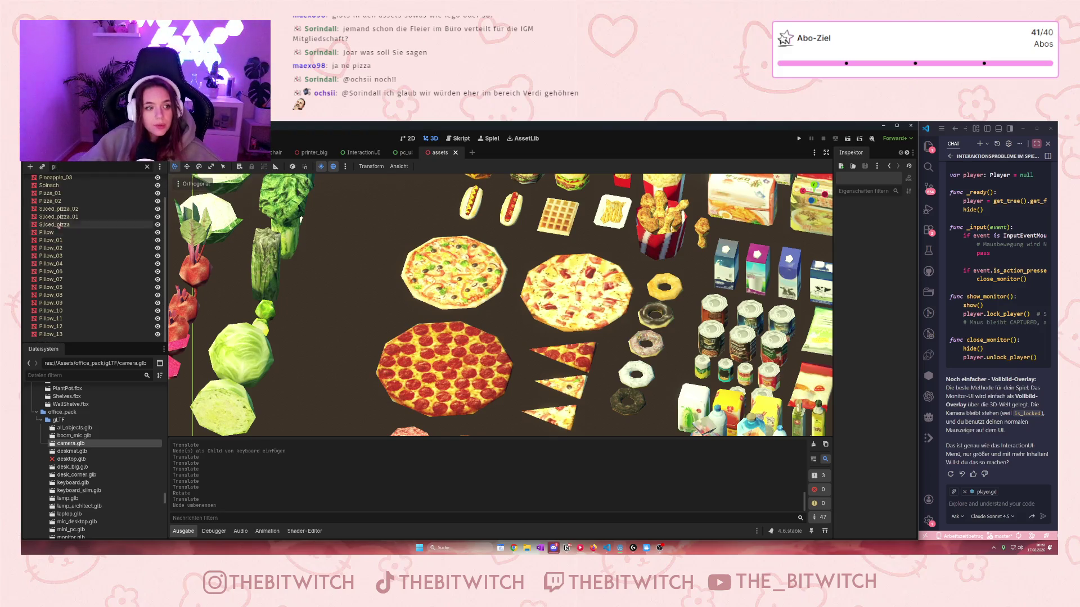
{"action": "left_click", "coordinate": [57, 216]}
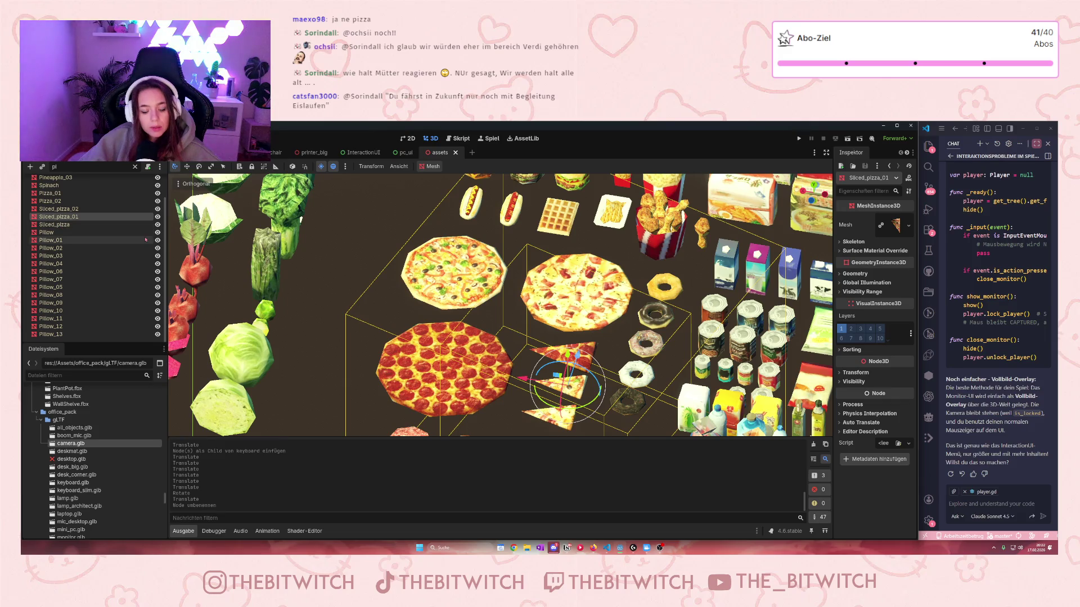
{"action": "key", "text": "ctrl+Tab"}
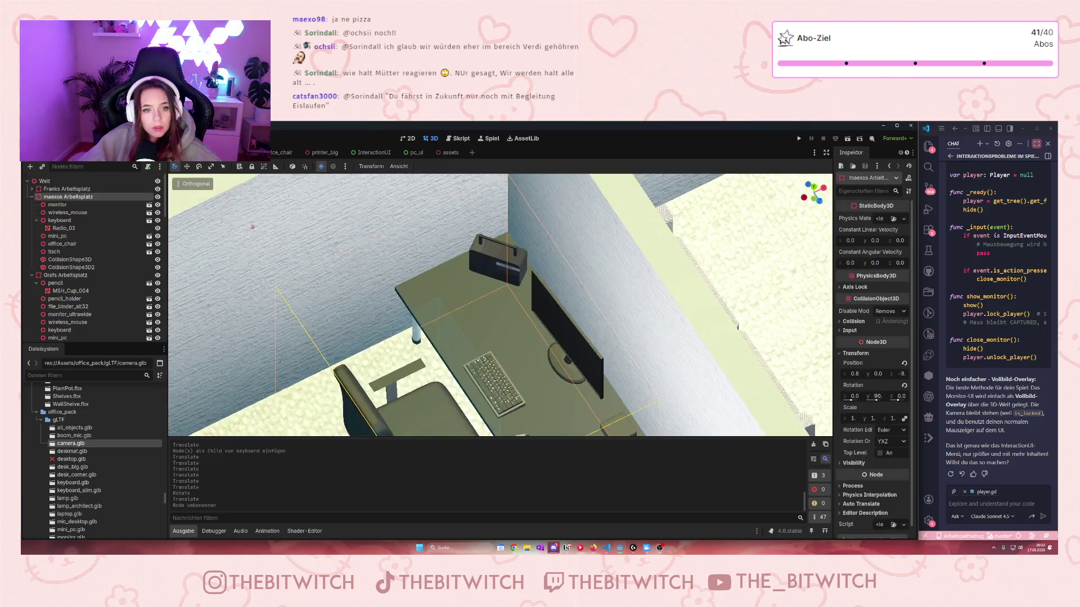
- Paste Sliced_pizza_01 as a child of wireless_mouse and drag it onto the colleague's desk
{"action": "left_click", "coordinate": [67, 212]}
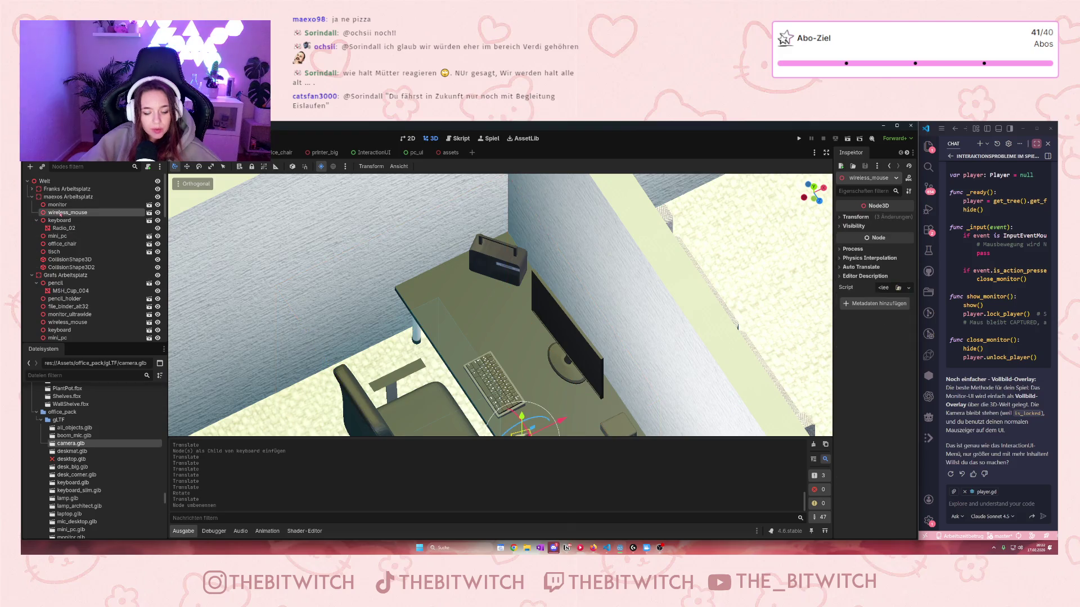
{"action": "key", "text": "ctrl+v"}
{"action": "scroll", "coordinate": [493, 325], "scroll_direction": "down", "scroll_amount": 2}
{"action": "scroll", "coordinate": [493, 324], "scroll_direction": "down", "scroll_amount": 5}
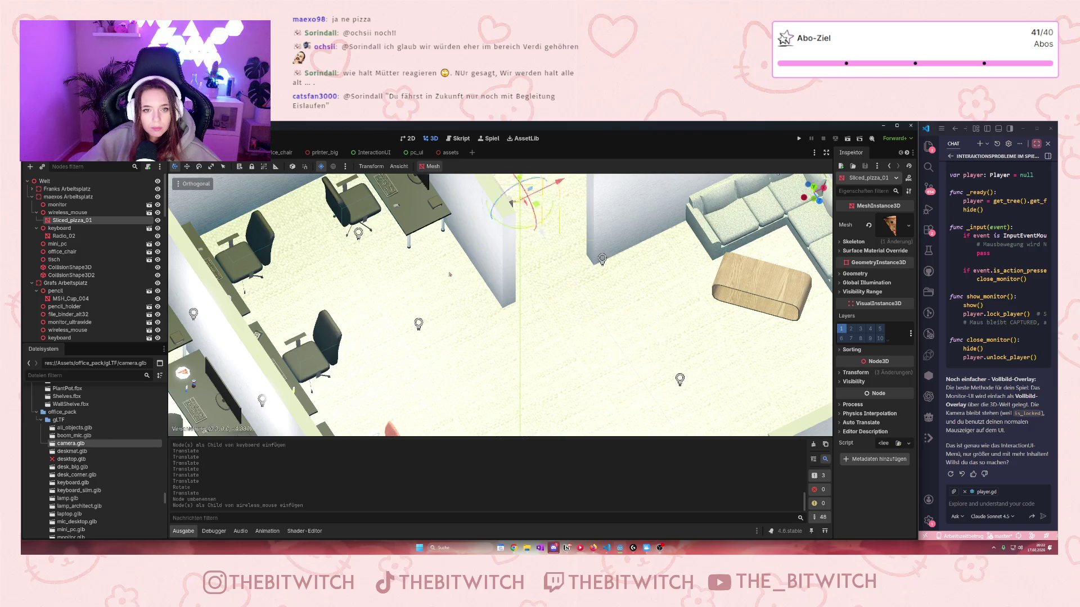
{"action": "left_click_drag", "start_coordinate": [472, 284], "coordinate": [663, 318]}
{"action": "left_click_drag", "start_coordinate": [600, 325], "coordinate": [579, 332]}
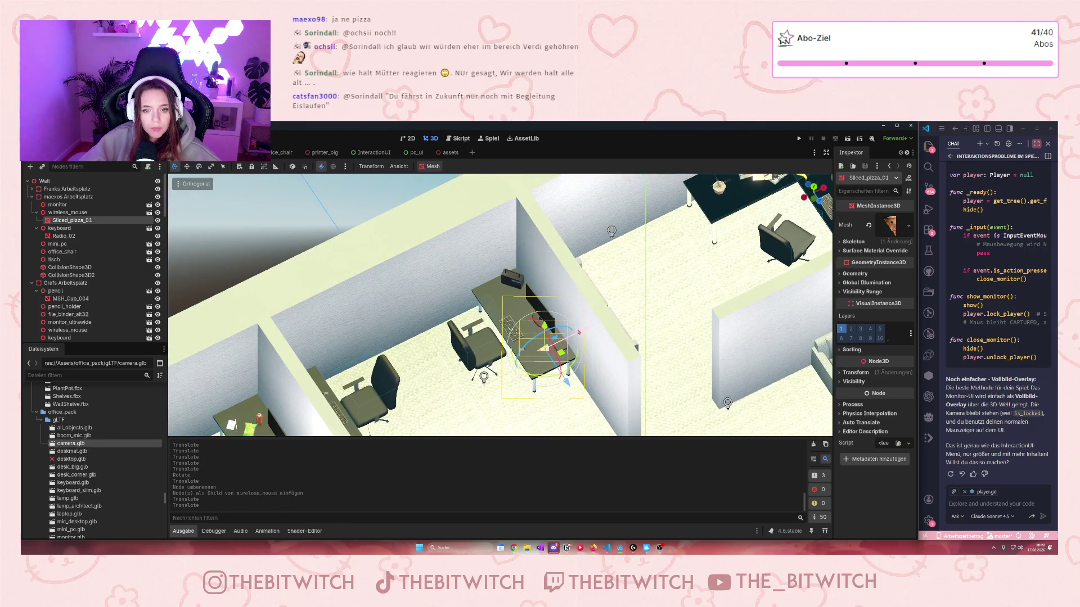
{"action": "scroll", "coordinate": [545, 349], "scroll_direction": "up", "scroll_amount": 5}
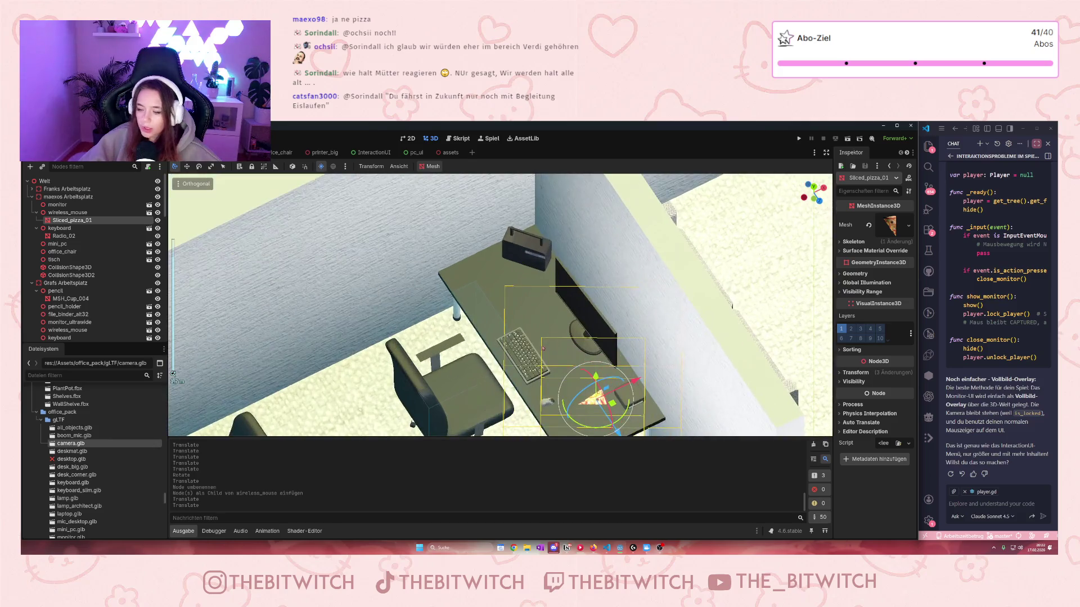
{"action": "scroll", "coordinate": [615, 378], "scroll_direction": "down", "scroll_amount": 10}
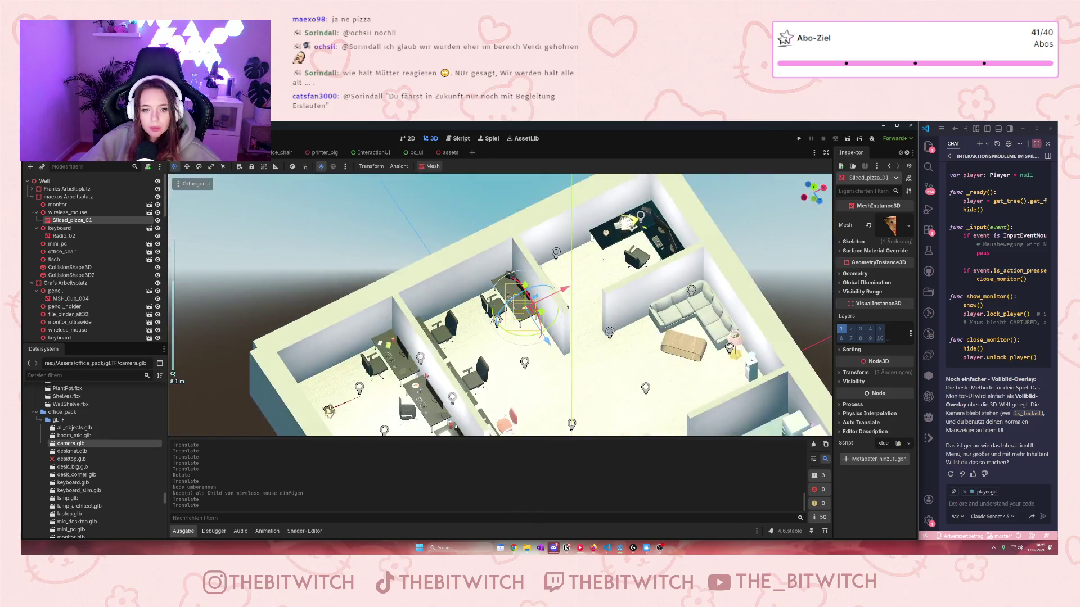
{"action": "left_click", "coordinate": [397, 245]}
{"action": "scroll", "coordinate": [396, 244], "scroll_direction": "up", "scroll_amount": 5}
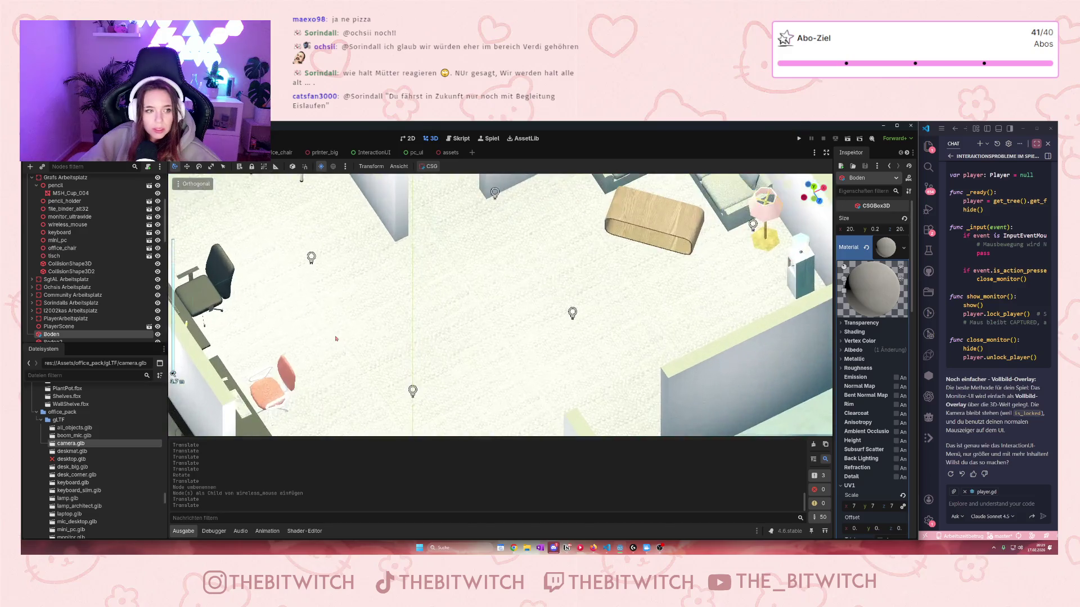
- Orbit across the office to an eye-level view of the colleague's desk
{"action": "left_click_drag", "start_coordinate": [396, 245], "coordinate": [364, 221]}
{"action": "left_click", "coordinate": [364, 221]}
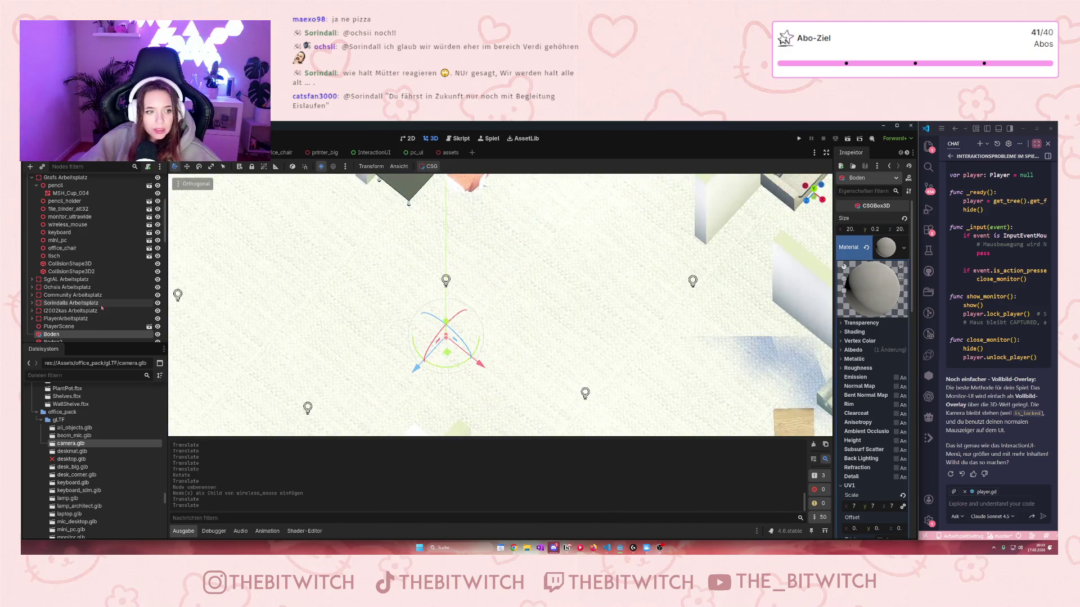
{"action": "scroll", "coordinate": [364, 221], "scroll_direction": "up", "scroll_amount": 5}
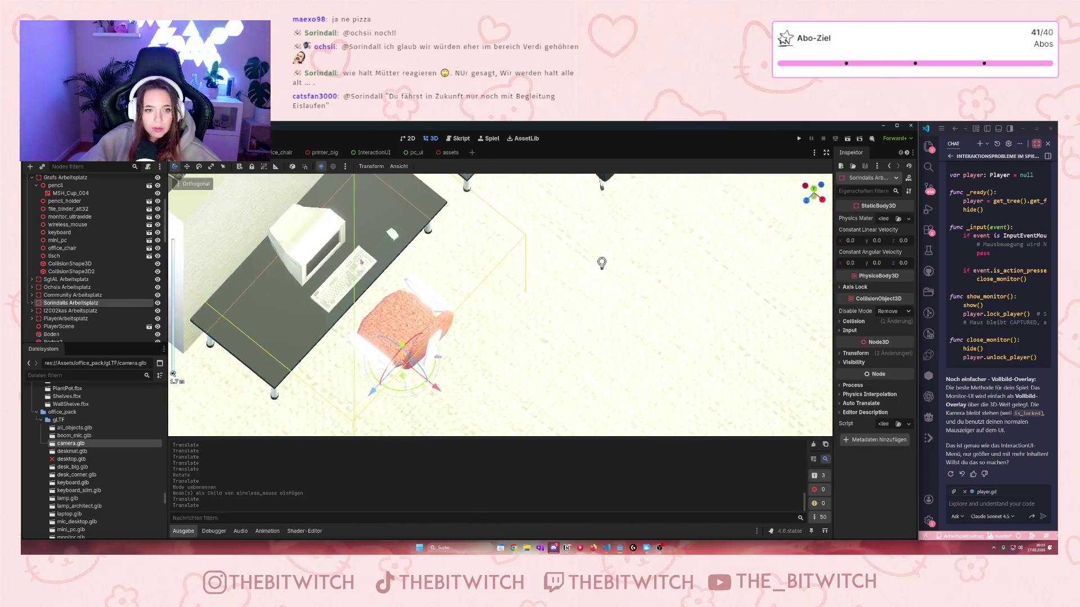
{"action": "mouse_move", "coordinate": [335, 233]}
{"action": "left_mouse_down"}
{"action": "mouse_move", "coordinate": [537, 308]}
{"action": "mouse_move", "coordinate": [566, 337]}
{"action": "left_mouse_up"}
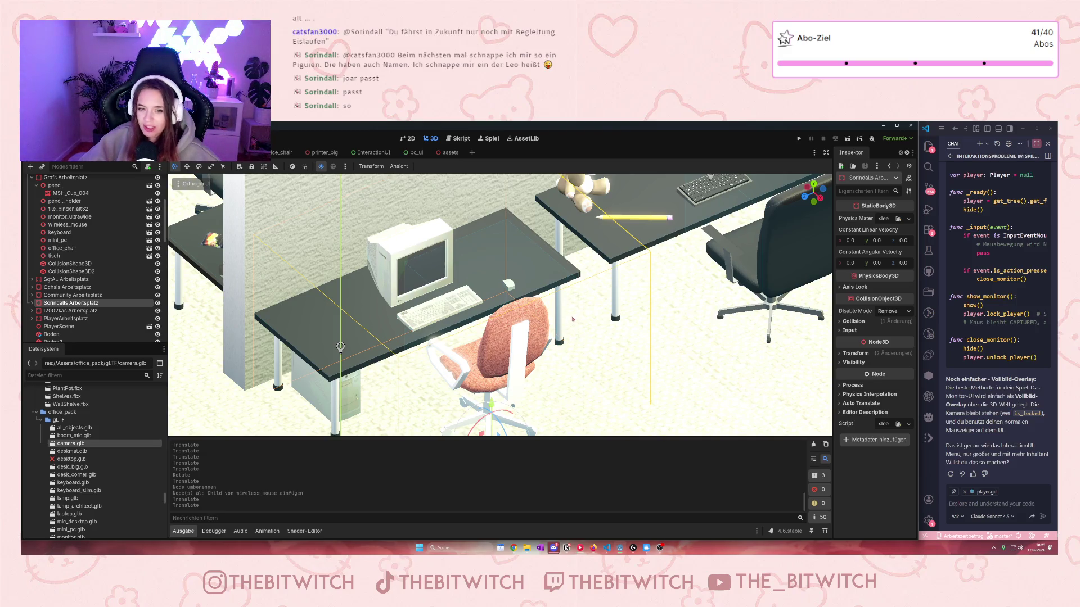
{"action": "scroll", "coordinate": [573, 319], "scroll_direction": "down", "scroll_amount": 5}
{"action": "scroll", "coordinate": [579, 309], "scroll_direction": "up", "scroll_amount": 6}
{"action": "scroll", "coordinate": [587, 295], "scroll_direction": "down", "scroll_amount": 3}
{"action": "scroll", "coordinate": [593, 287], "scroll_direction": "up", "scroll_amount": 1}
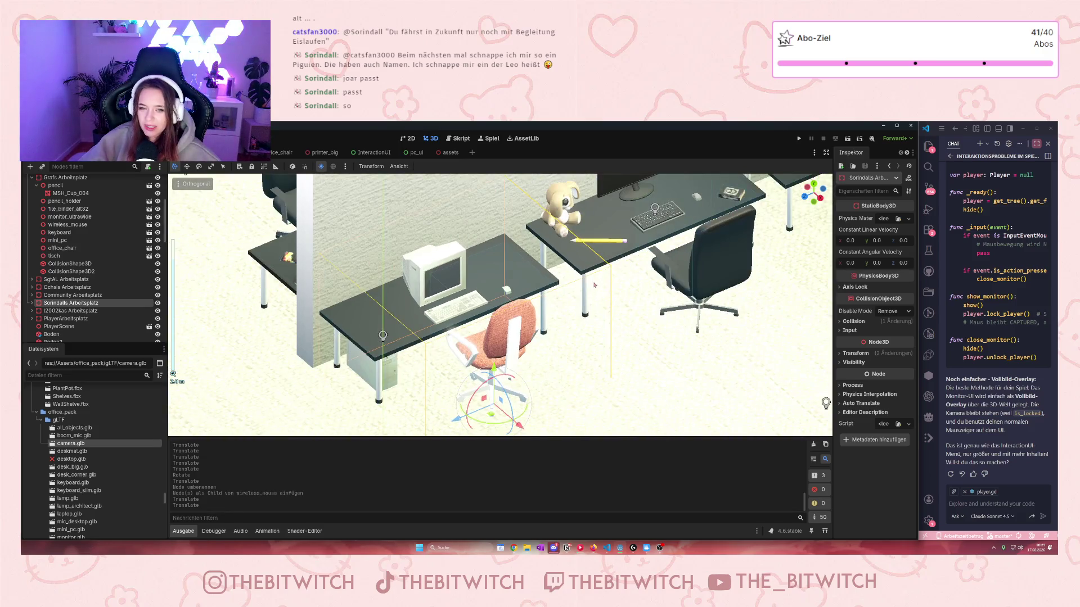
{"action": "scroll", "coordinate": [594, 287], "scroll_direction": "down", "scroll_amount": 6}
{"action": "left_click_drag", "start_coordinate": [611, 302], "coordinate": [567, 349]}
{"action": "scroll", "coordinate": [567, 349], "scroll_direction": "up", "scroll_amount": 5}
{"action": "scroll", "coordinate": [566, 349], "scroll_direction": "down", "scroll_amount": 2}
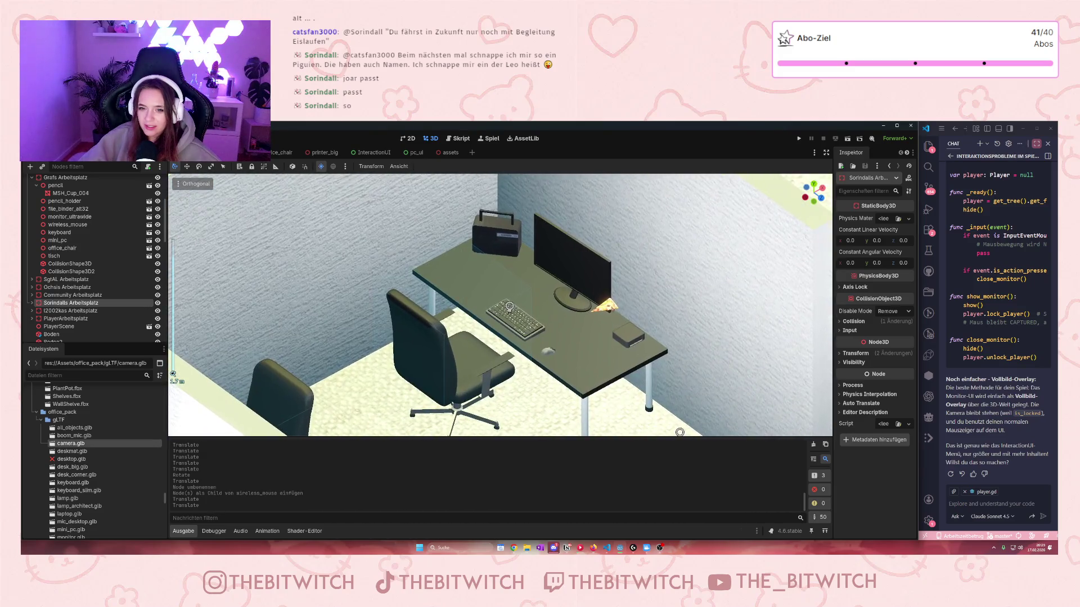
- Re-parent Sliced_pizza_01 onto the monitor node and lower it onto the desk by the keyboard
{"action": "left_click", "coordinate": [566, 270]}
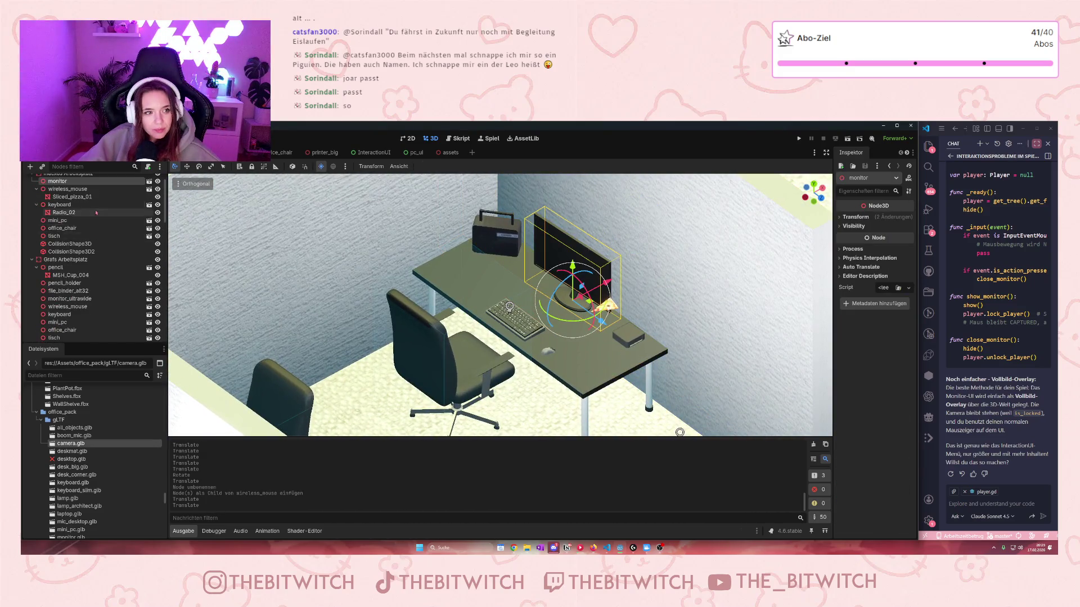
{"action": "scroll", "coordinate": [70, 221], "scroll_direction": "up", "scroll_amount": 2}
{"action": "left_click_drag", "start_coordinate": [69, 221], "coordinate": [59, 206]}
{"action": "mouse_move", "coordinate": [607, 307]}
{"action": "left_mouse_down"}
{"action": "mouse_move", "coordinate": [590, 356]}
{"action": "mouse_move", "coordinate": [614, 361]}
{"action": "mouse_move", "coordinate": [559, 338]}
{"action": "left_mouse_up"}
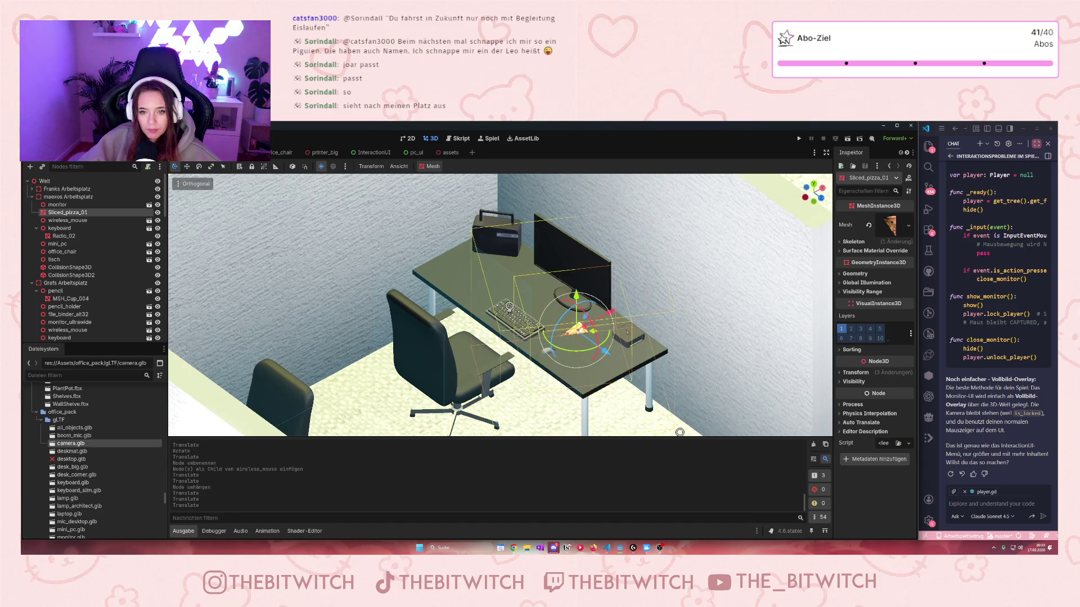
{"action": "scroll", "coordinate": [500, 305], "scroll_direction": "down", "scroll_amount": 10}
{"action": "scroll", "coordinate": [563, 282], "scroll_direction": "up", "scroll_amount": 10}
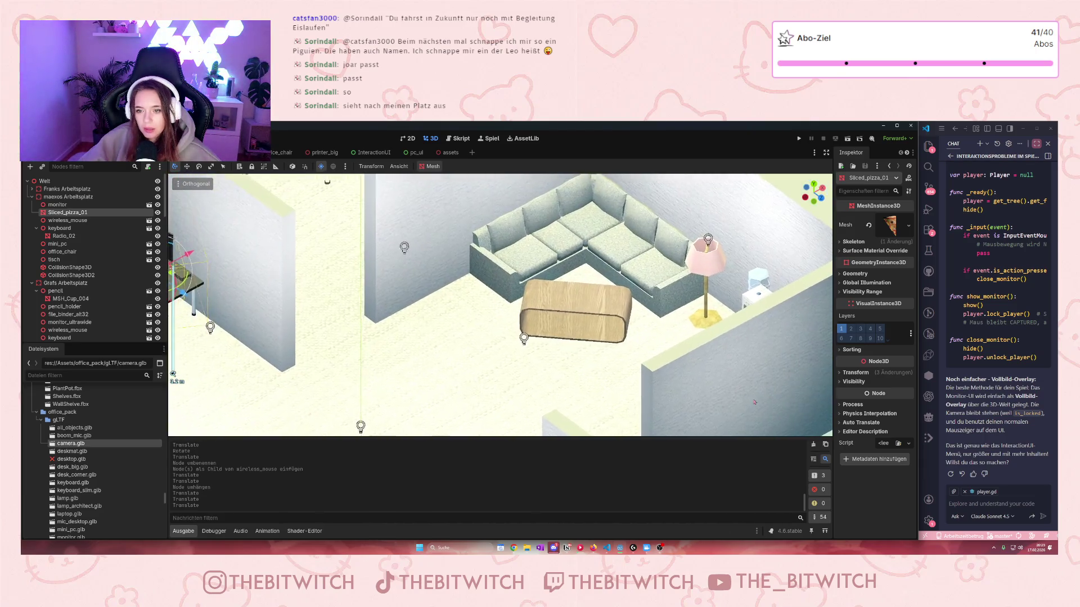
{"action": "right_click", "coordinate": [69, 268]}
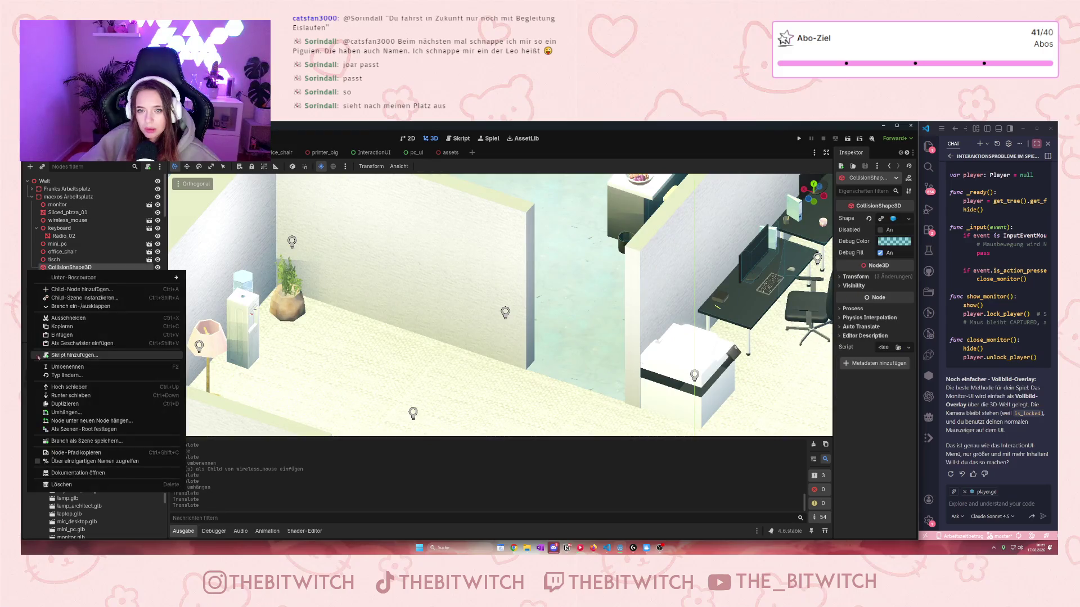
- Paste the kitchen's MSH_Plate004 plate as a child of the keyboard node
{"action": "left_click", "coordinate": [353, 320]}
{"action": "scroll", "coordinate": [353, 320], "scroll_direction": "down", "scroll_amount": 5}
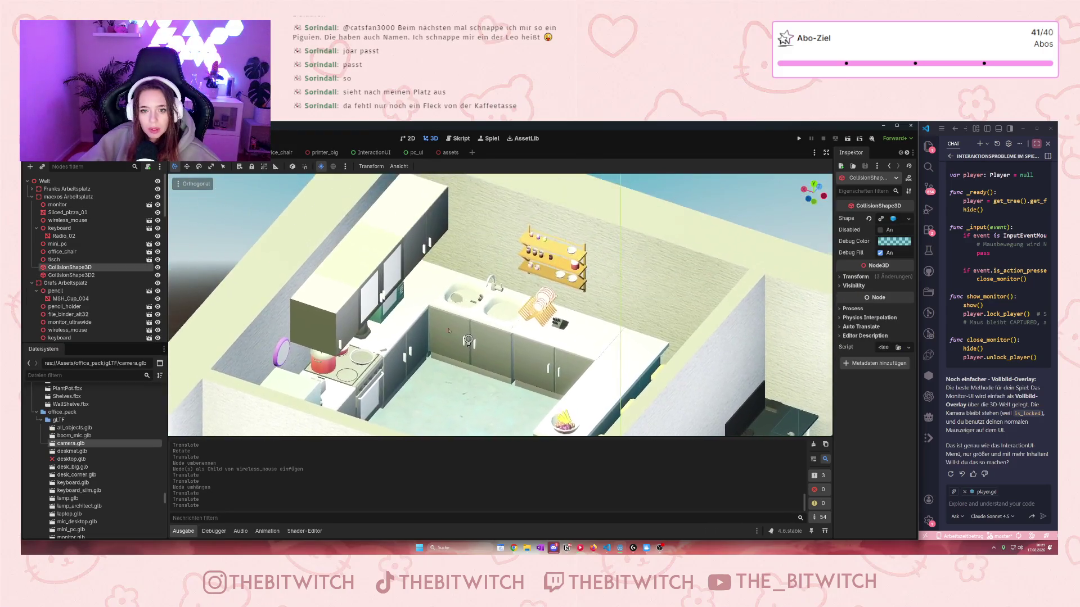
{"action": "scroll", "coordinate": [624, 299], "scroll_direction": "up", "scroll_amount": 8}
{"action": "left_click", "coordinate": [588, 396]}
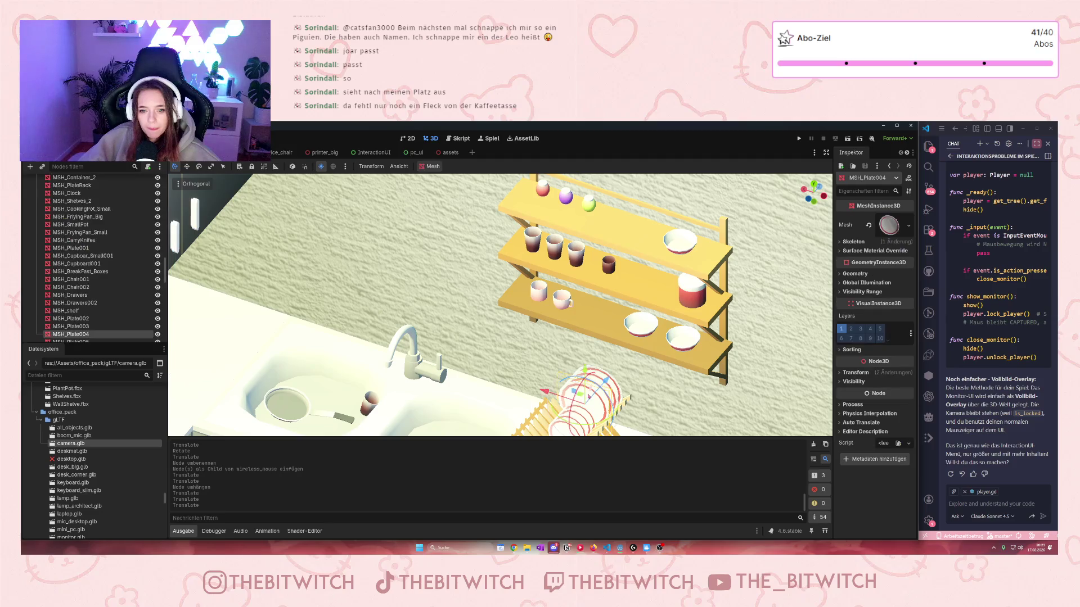
{"action": "scroll", "coordinate": [585, 392], "scroll_direction": "down", "scroll_amount": 6}
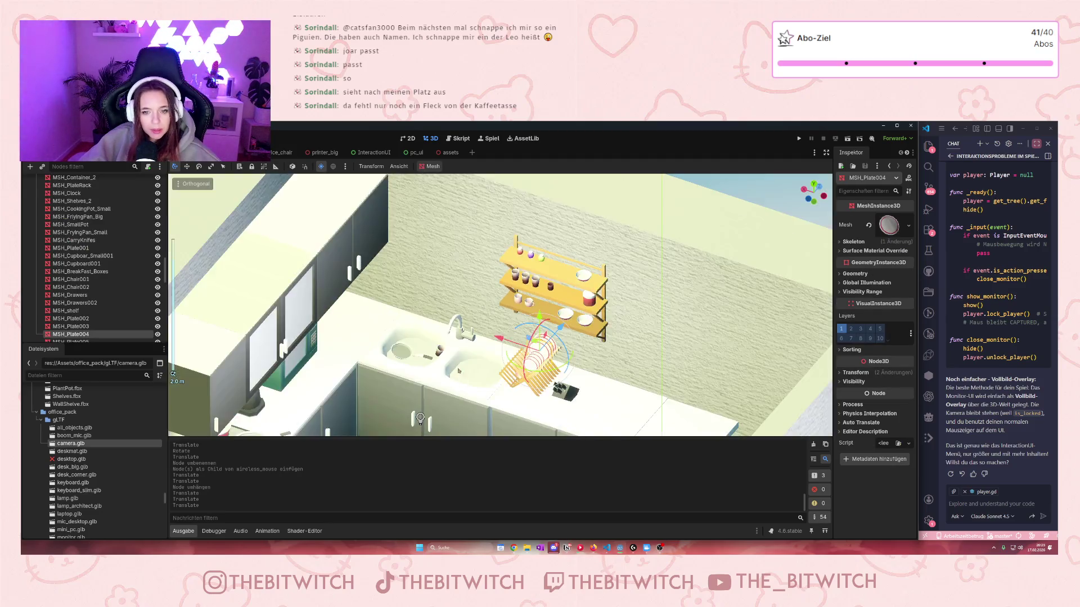
{"action": "scroll", "coordinate": [308, 326], "scroll_direction": "up", "scroll_amount": 4}
{"action": "scroll", "coordinate": [308, 327], "scroll_direction": "down", "scroll_amount": 4}
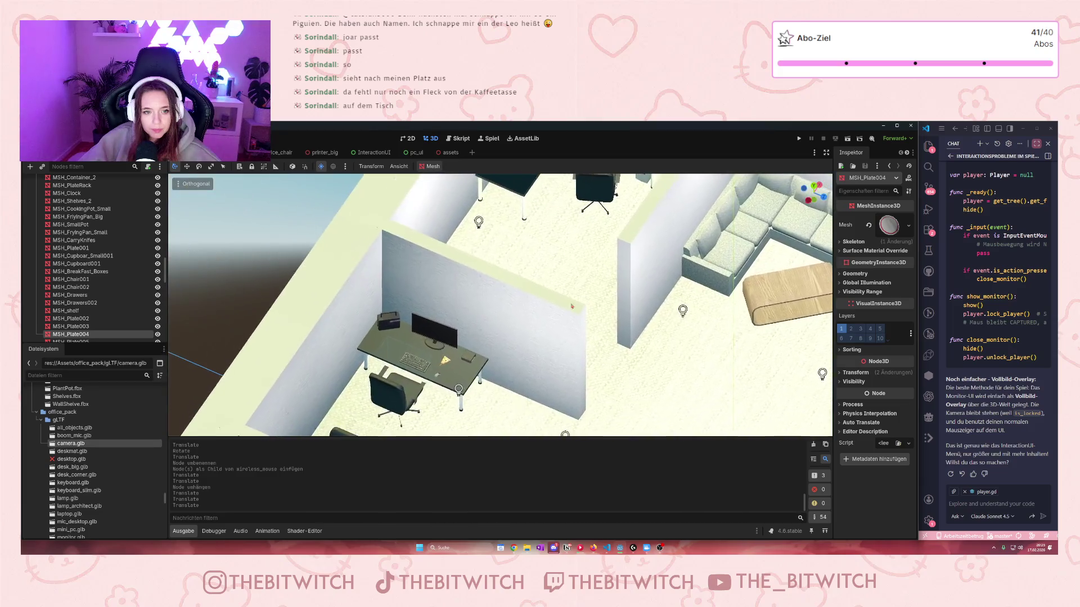
{"action": "scroll", "coordinate": [489, 343], "scroll_direction": "up", "scroll_amount": 4}
{"action": "left_click", "coordinate": [489, 343]}
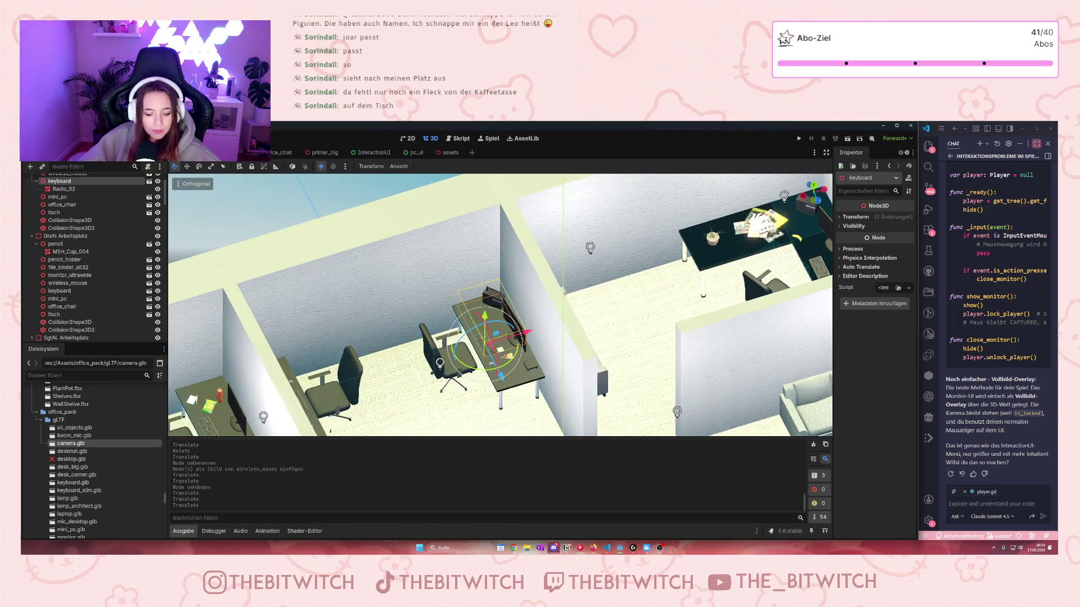
{"action": "key", "text": "ctrl+v"}
{"action": "scroll", "coordinate": [500, 306], "scroll_direction": "up", "scroll_amount": 2}
{"action": "scroll", "coordinate": [500, 306], "scroll_direction": "down", "scroll_amount": 6}
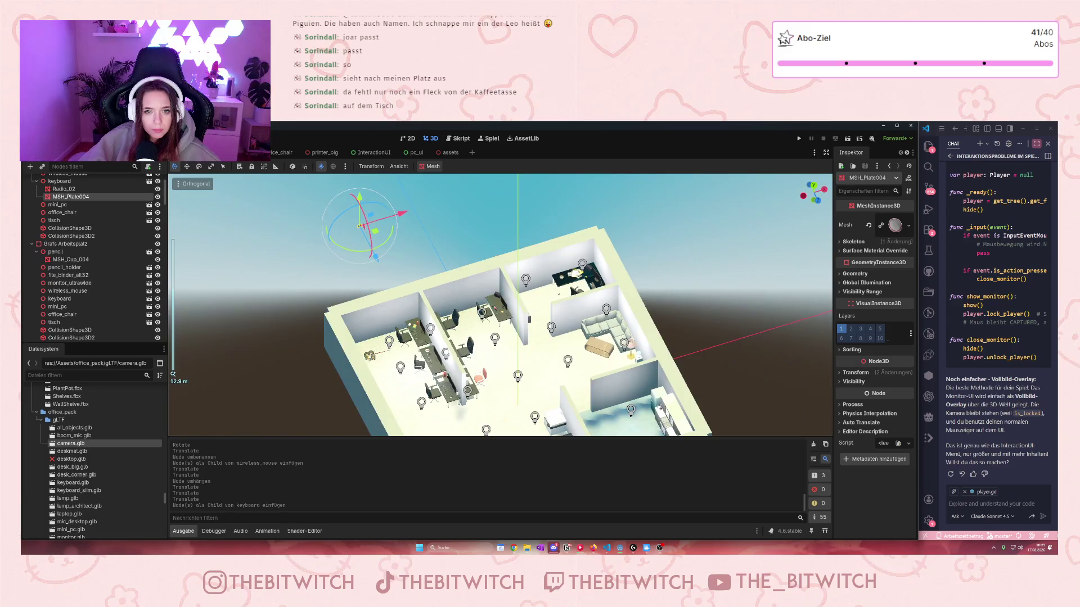
{"action": "scroll", "coordinate": [501, 304], "scroll_direction": "up", "scroll_amount": 2}
- Drop the plate near the keyboard and set its Rotation X to 90, flipped negative
{"action": "key", "text": "g"}
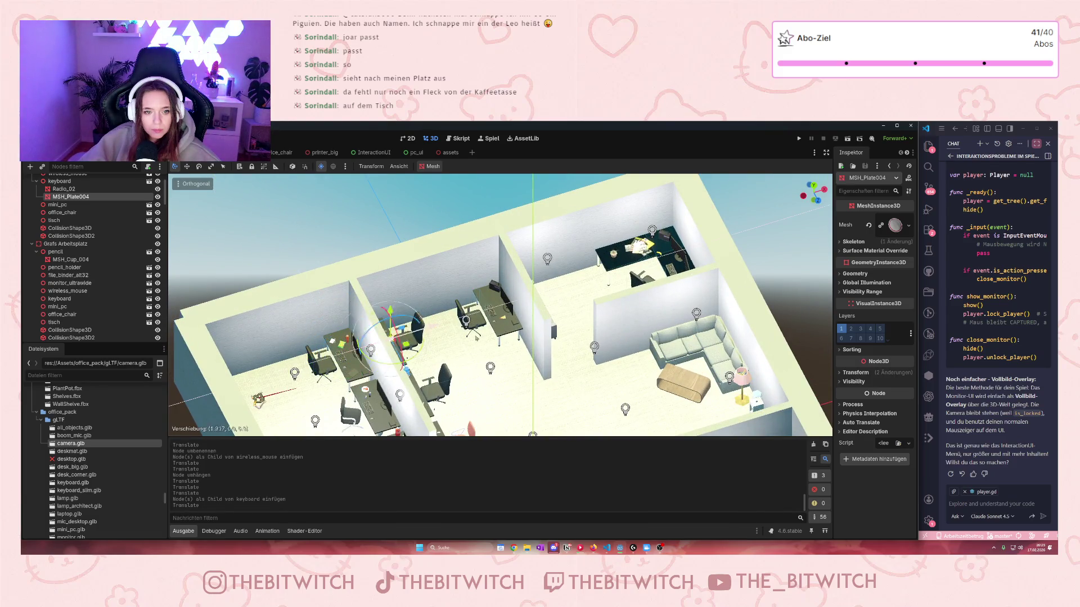
{"action": "left_click", "coordinate": [581, 289]}
{"action": "key", "text": "f"}
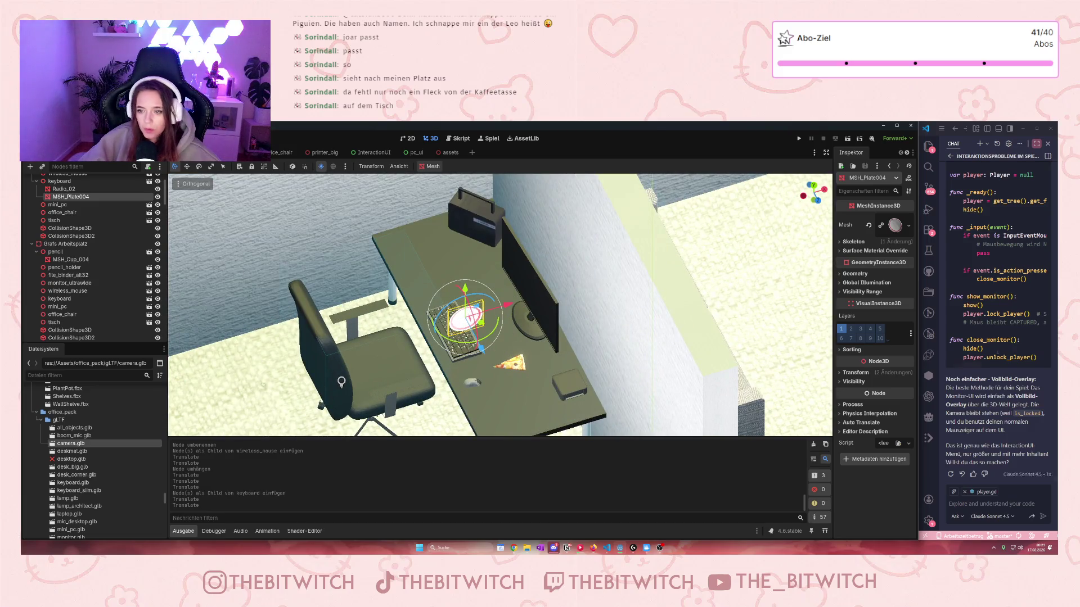
{"action": "scroll", "coordinate": [500, 305], "scroll_direction": "up", "scroll_amount": 3}
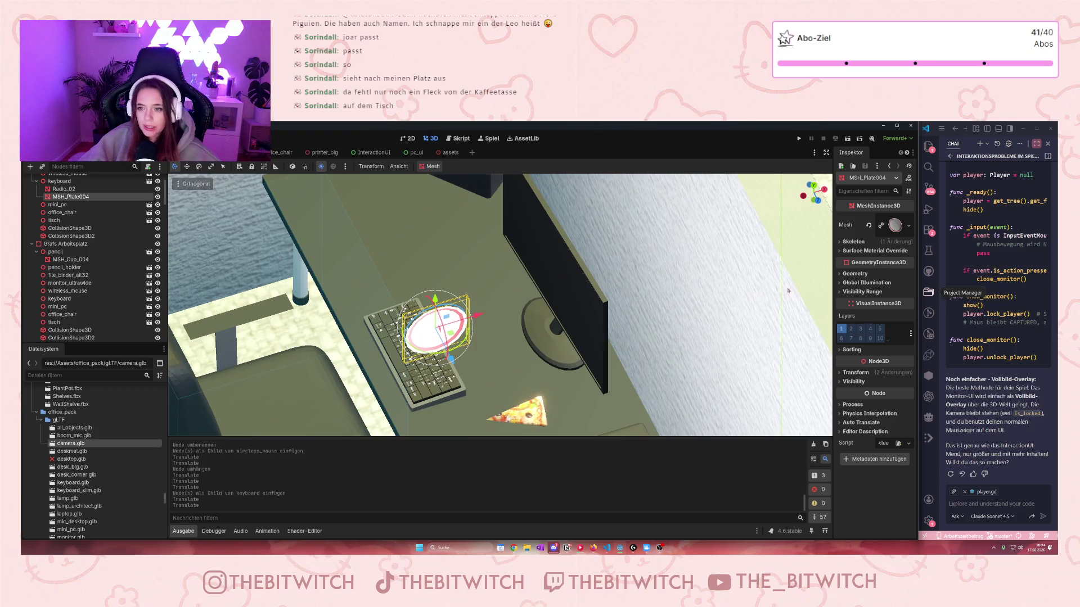
{"action": "left_click", "coordinate": [839, 373]}
{"action": "left_click", "coordinate": [854, 393]}
{"action": "left_click", "coordinate": [853, 416]}
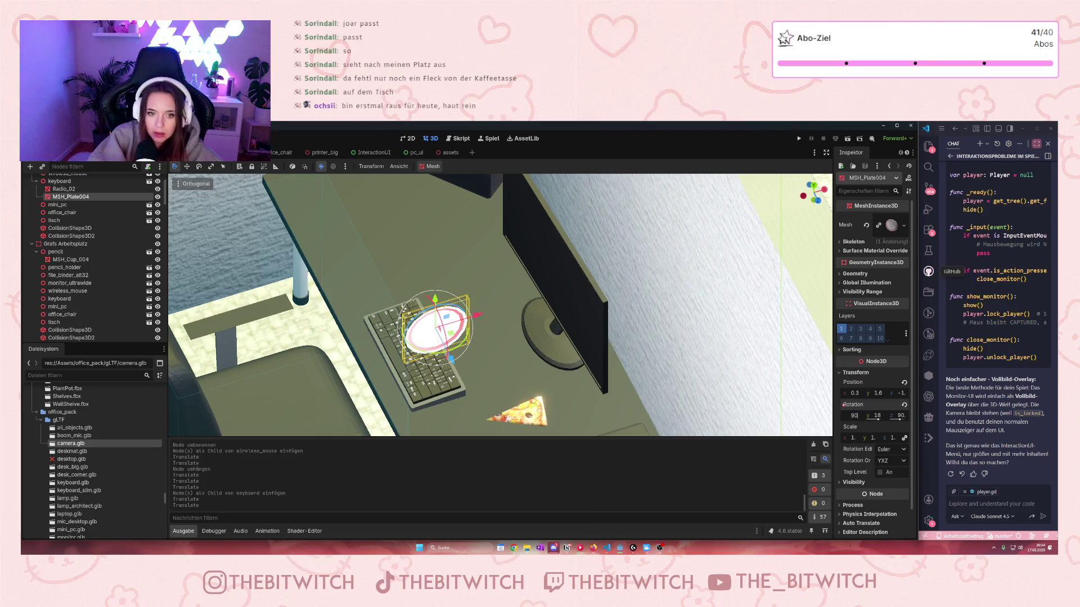
{"action": "type", "text": "90"}
{"action": "key", "text": "Return"}
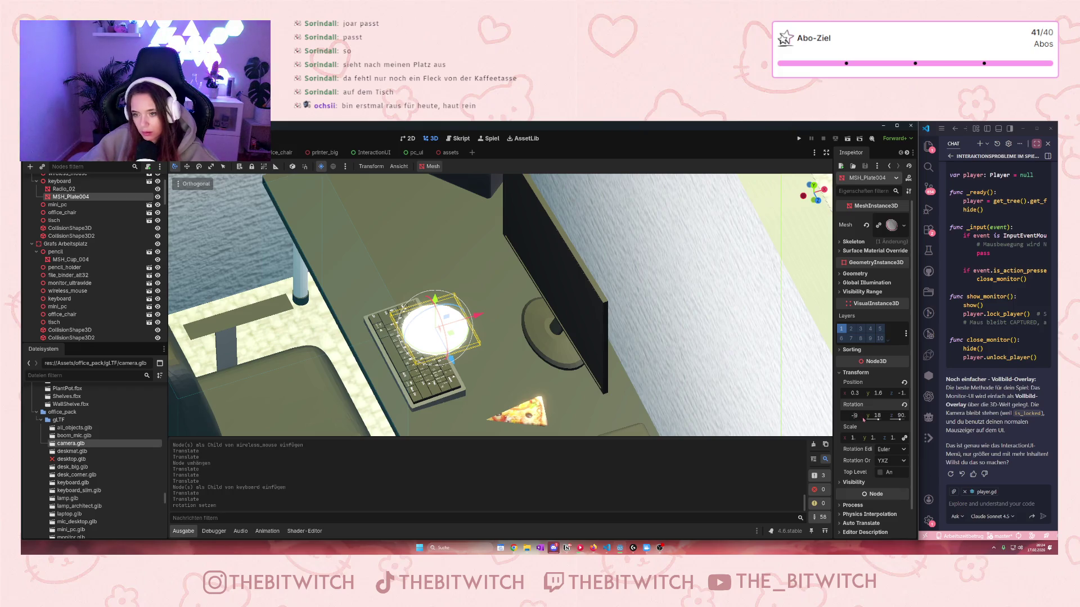
{"action": "key", "text": "Return"}
- Slide the plate off the keyboard, lower it onto the desk surface and undo a stray move
{"action": "scroll", "coordinate": [699, 346], "scroll_direction": "down", "scroll_amount": 3}
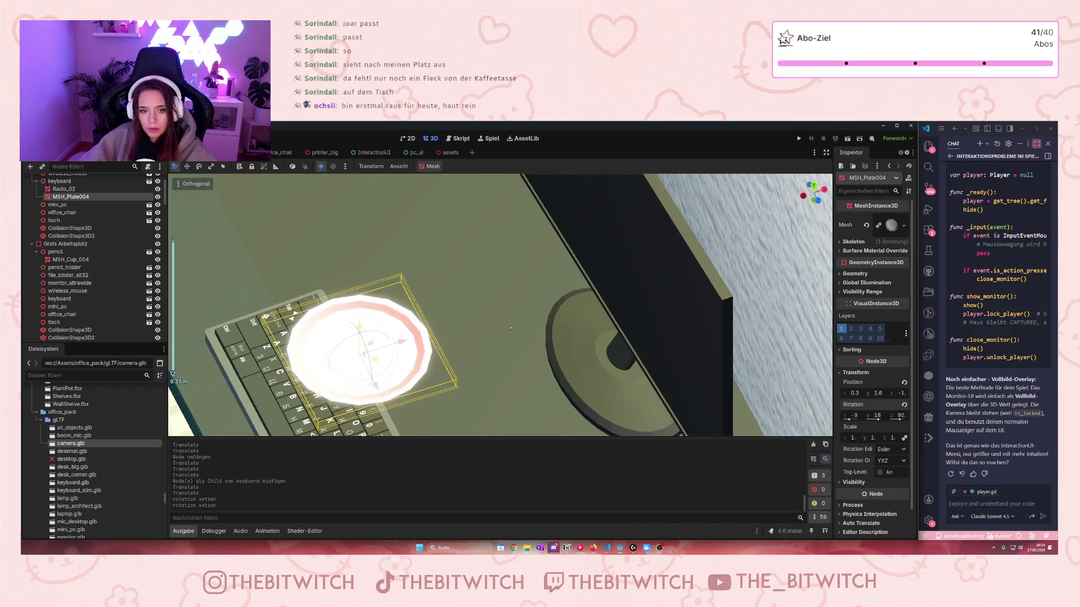
{"action": "mouse_move", "coordinate": [554, 336]}
{"action": "left_mouse_down"}
{"action": "mouse_move", "coordinate": [540, 338]}
{"action": "mouse_move", "coordinate": [515, 257]}
{"action": "mouse_move", "coordinate": [526, 362]}
{"action": "mouse_move", "coordinate": [548, 315]}
{"action": "mouse_move", "coordinate": [470, 276]}
{"action": "mouse_move", "coordinate": [458, 332]}
{"action": "mouse_move", "coordinate": [535, 315]}
{"action": "mouse_move", "coordinate": [541, 402]}
{"action": "mouse_move", "coordinate": [519, 353]}
{"action": "left_mouse_up"}
{"action": "scroll", "coordinate": [515, 257], "scroll_direction": "up", "scroll_amount": 3}
{"action": "scroll", "coordinate": [526, 363], "scroll_direction": "down", "scroll_amount": 4}
{"action": "scroll", "coordinate": [519, 353], "scroll_direction": "up", "scroll_amount": 5}
{"action": "left_click_drag", "start_coordinate": [567, 298], "coordinate": [574, 296]}
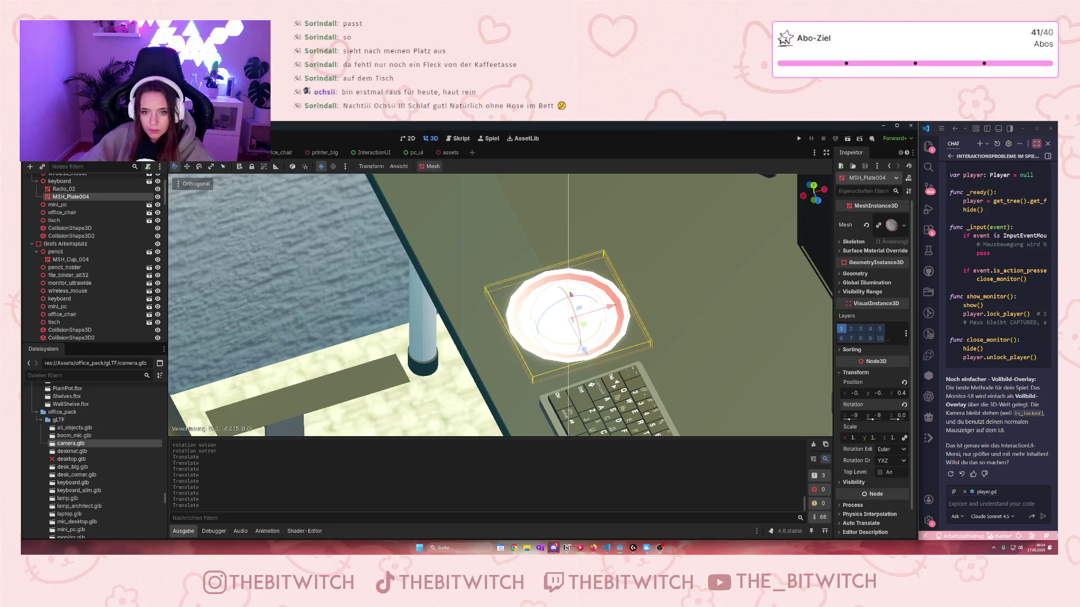
{"action": "scroll", "coordinate": [612, 336], "scroll_direction": "down", "scroll_amount": 3}
{"action": "left_click", "coordinate": [667, 417]}
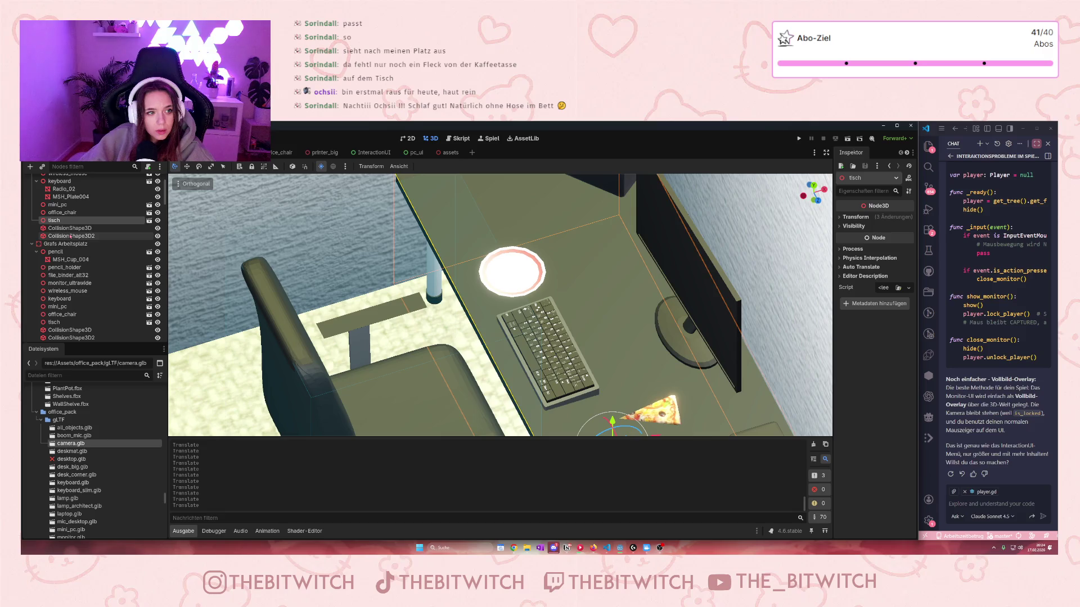
{"action": "key", "text": "ctrl+z"}
{"action": "scroll", "coordinate": [84, 236], "scroll_direction": "up", "scroll_amount": 2}
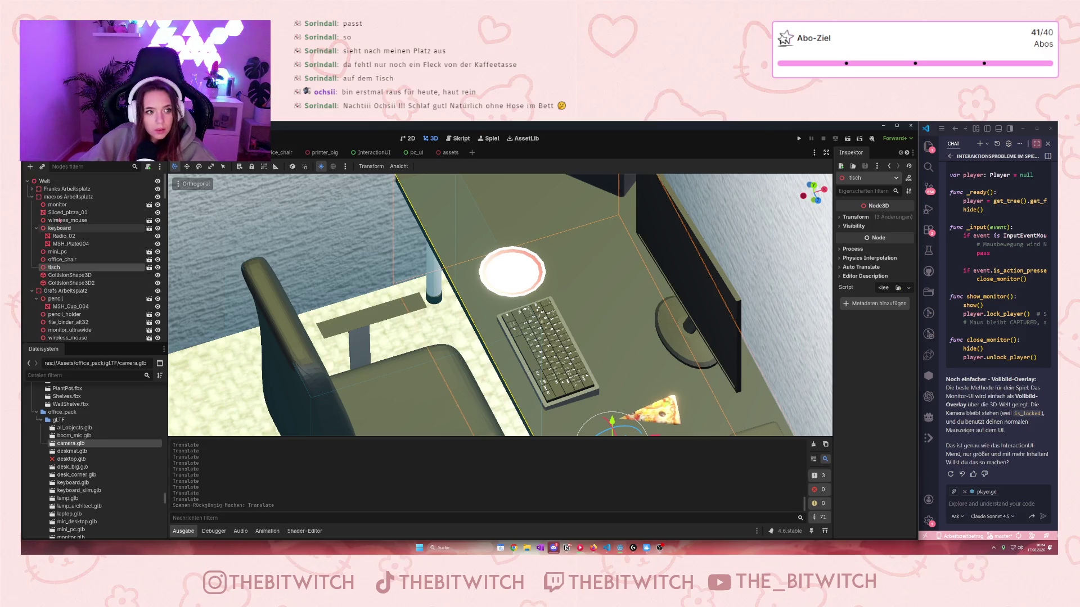
{"action": "left_click", "coordinate": [60, 213]}
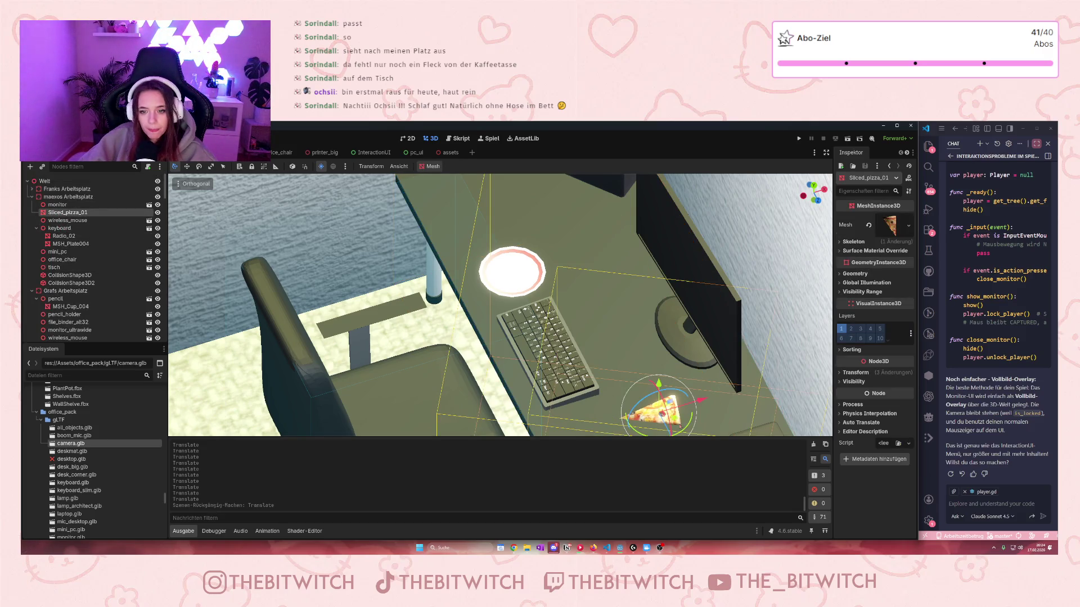
- Centre the pizza slice on the plate and adjust its scale in the Transform section
{"action": "mouse_move", "coordinate": [616, 376]}
{"action": "left_mouse_down"}
{"action": "mouse_move", "coordinate": [512, 242]}
{"action": "mouse_move", "coordinate": [534, 204]}
{"action": "left_mouse_up"}
{"action": "scroll", "coordinate": [534, 204], "scroll_direction": "up", "scroll_amount": 4}
{"action": "mouse_move", "coordinate": [633, 289]}
{"action": "left_mouse_down"}
{"action": "mouse_move", "coordinate": [571, 306]}
{"action": "mouse_move", "coordinate": [556, 338]}
{"action": "mouse_move", "coordinate": [556, 308]}
{"action": "left_mouse_up"}
{"action": "scroll", "coordinate": [558, 311], "scroll_direction": "up", "scroll_amount": 3}
{"action": "mouse_move", "coordinate": [630, 358]}
{"action": "left_mouse_down"}
{"action": "mouse_move", "coordinate": [639, 388]}
{"action": "mouse_move", "coordinate": [602, 363]}
{"action": "mouse_move", "coordinate": [624, 365]}
{"action": "left_mouse_up"}
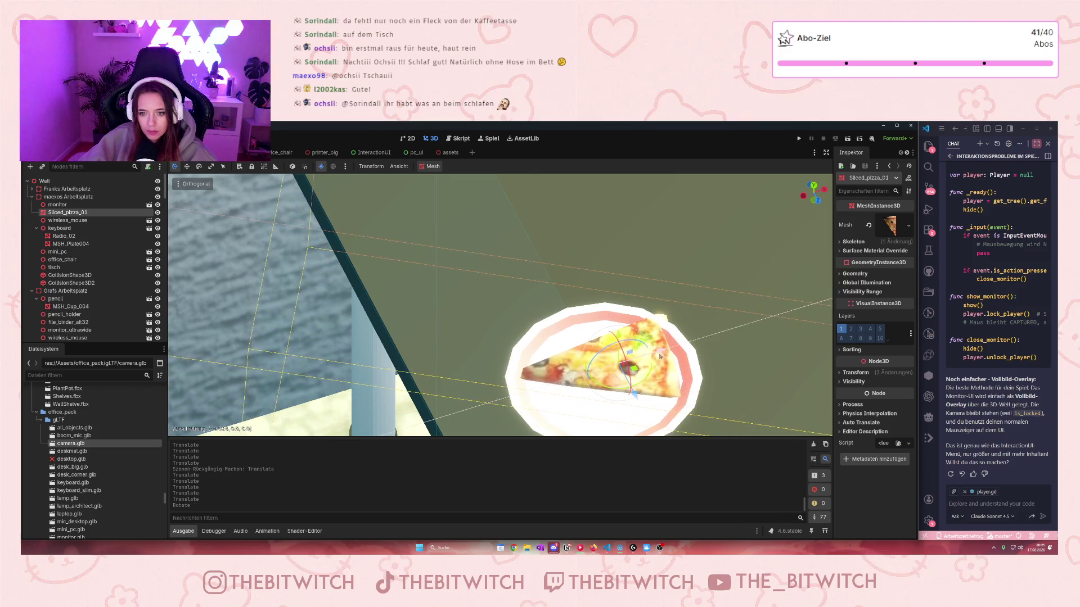
{"action": "left_click", "coordinate": [854, 372]}
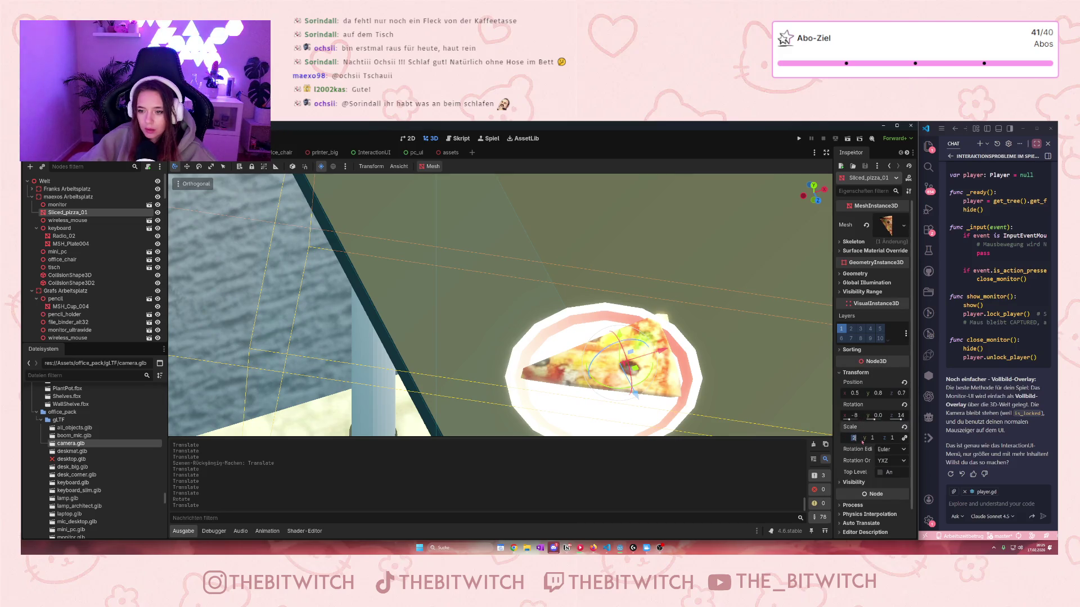
{"action": "left_click", "coordinate": [855, 437]}
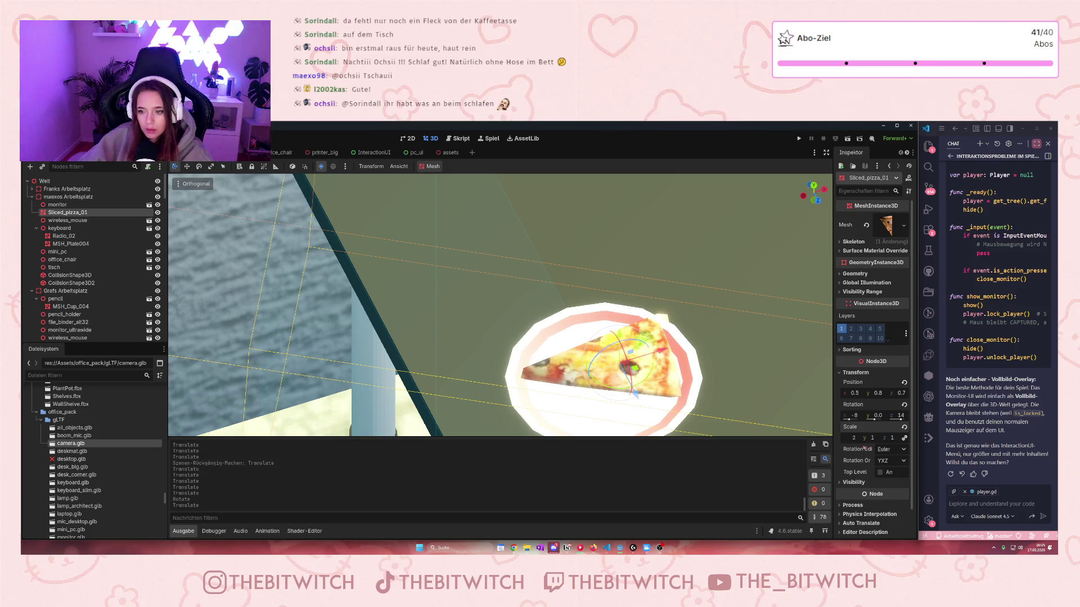
{"action": "left_click", "coordinate": [858, 441]}
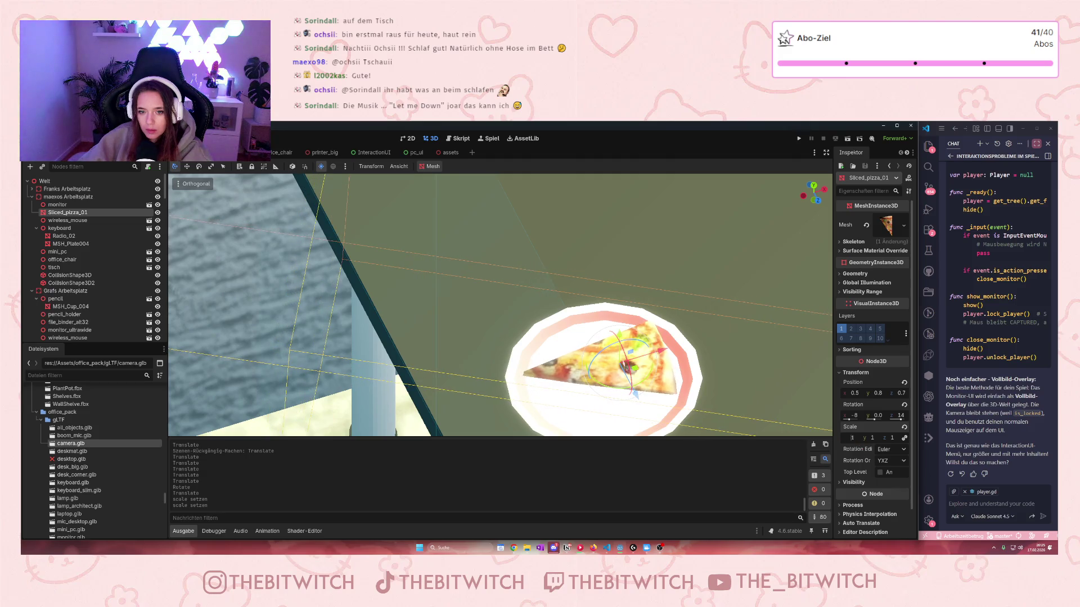
{"action": "mouse_move", "coordinate": [624, 368]}
{"action": "left_mouse_down"}
{"action": "mouse_move", "coordinate": [594, 382]}
{"action": "mouse_move", "coordinate": [605, 389]}
{"action": "left_mouse_up"}
{"action": "scroll", "coordinate": [605, 389], "scroll_direction": "down", "scroll_amount": 6}
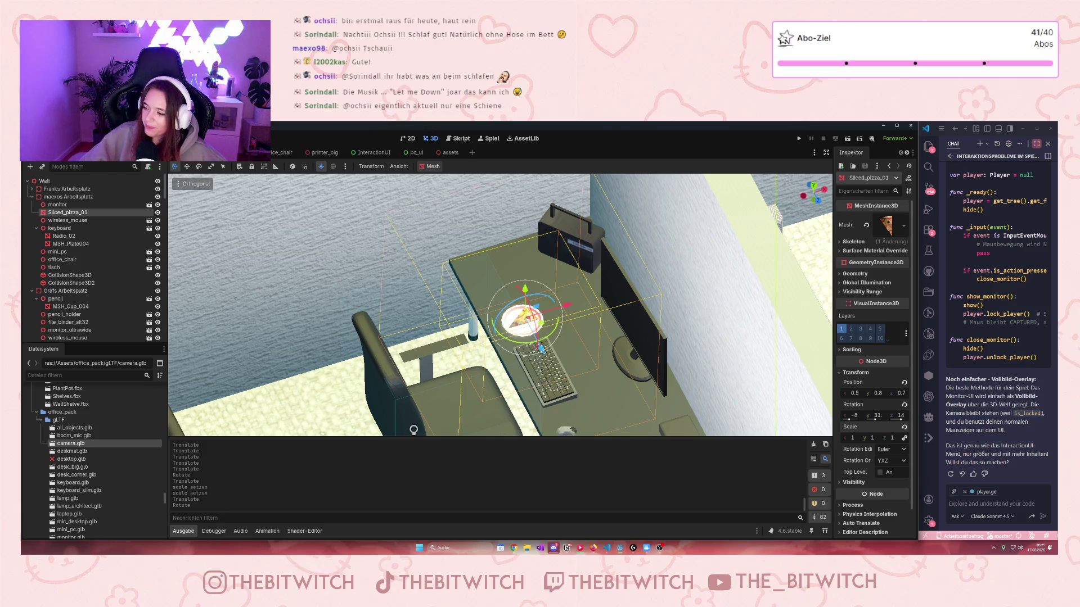
{"action": "key", "text": "f"}
{"action": "scroll", "coordinate": [414, 430], "scroll_direction": "up", "scroll_amount": 5}
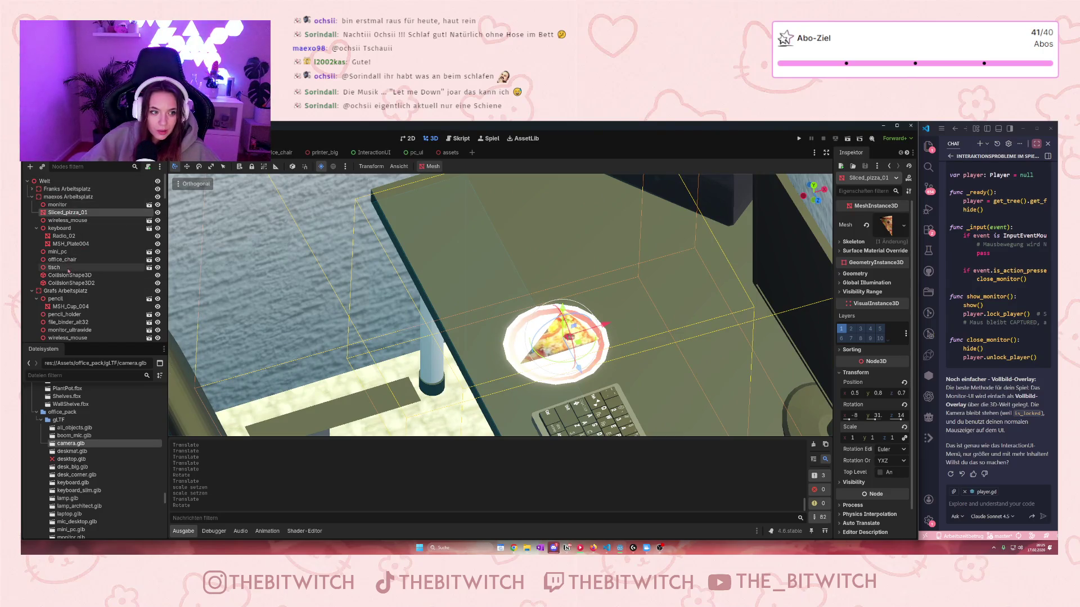
- Reparent MSH_Plate004 under the workstation node and move plate and pizza together behind the keyboard
{"action": "left_click_drag", "start_coordinate": [67, 244], "coordinate": [65, 232]}
{"action": "left_click", "coordinate": [67, 213]}
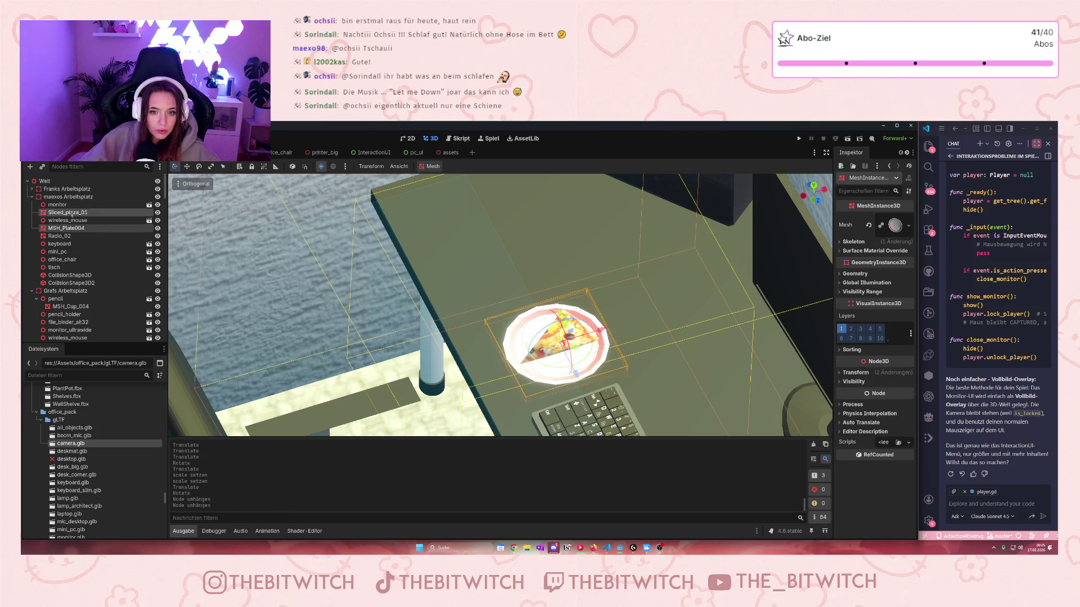
{"action": "scroll", "coordinate": [616, 370], "scroll_direction": "down", "scroll_amount": 7}
{"action": "left_click_drag", "start_coordinate": [543, 352], "coordinate": [534, 337]}
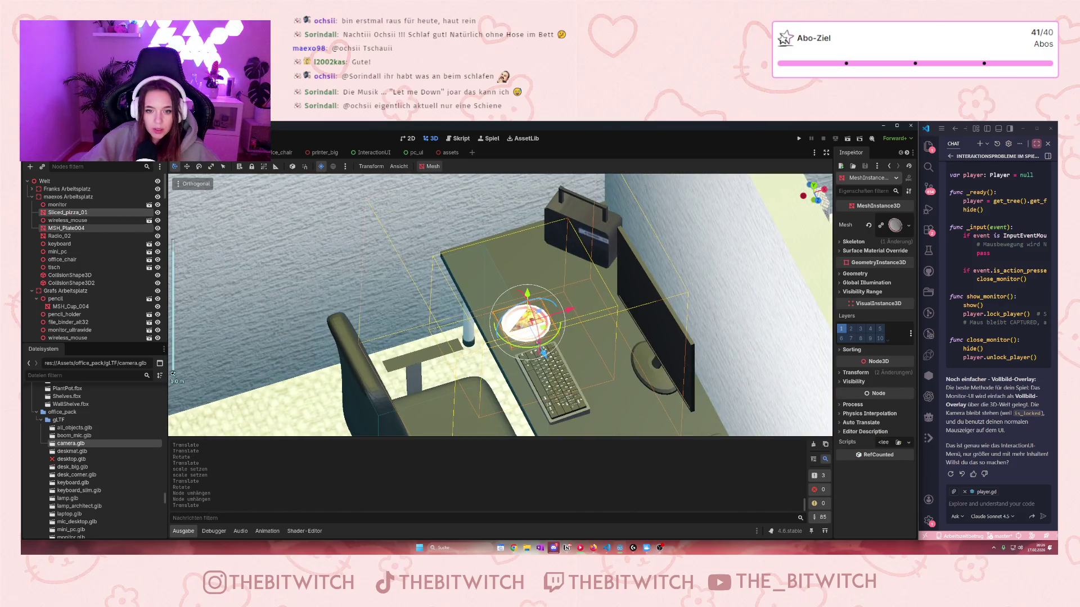
{"action": "left_click_drag", "start_coordinate": [563, 295], "coordinate": [607, 281]}
{"action": "left_click_drag", "start_coordinate": [573, 325], "coordinate": [585, 343]}
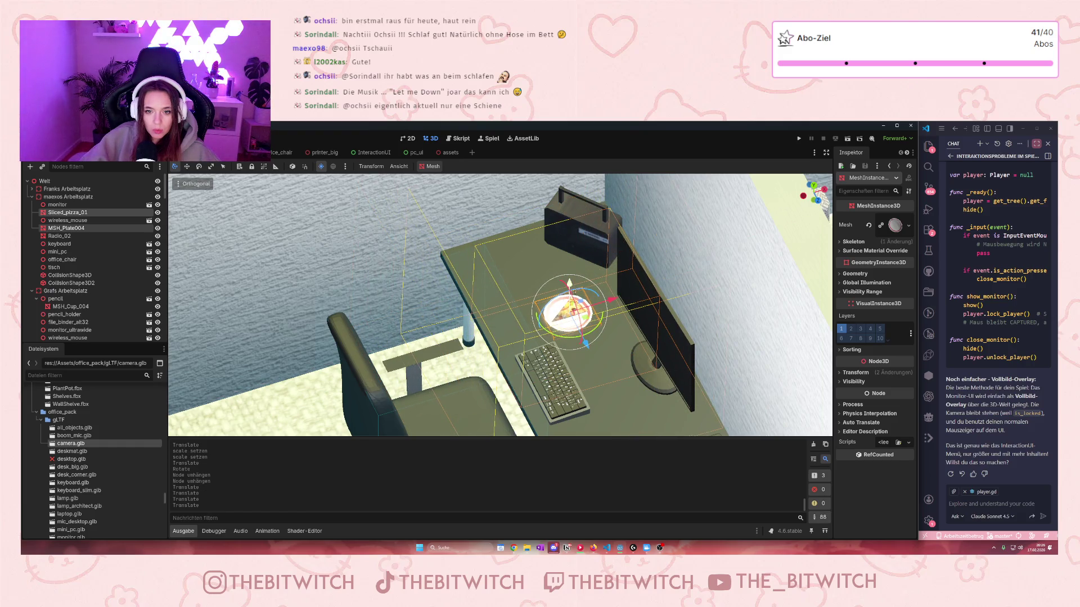
{"action": "scroll", "coordinate": [557, 326], "scroll_direction": "down", "scroll_amount": 6}
{"action": "left_click_drag", "start_coordinate": [557, 326], "coordinate": [673, 350]}
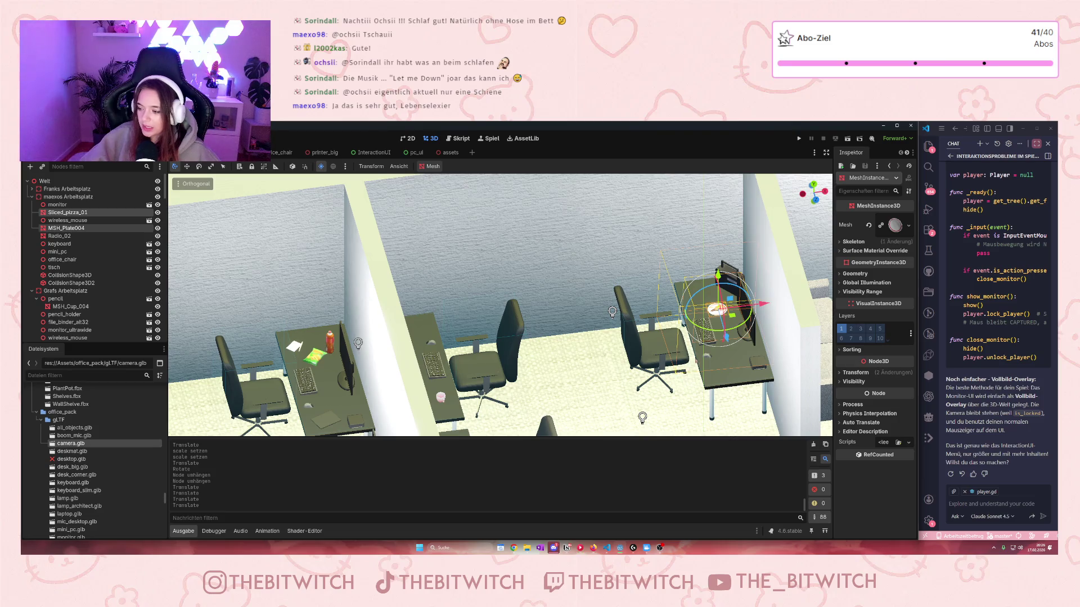
{"action": "left_click_drag", "start_coordinate": [672, 346], "coordinate": [748, 366]}
{"action": "scroll", "coordinate": [748, 366], "scroll_direction": "up", "scroll_amount": 5}
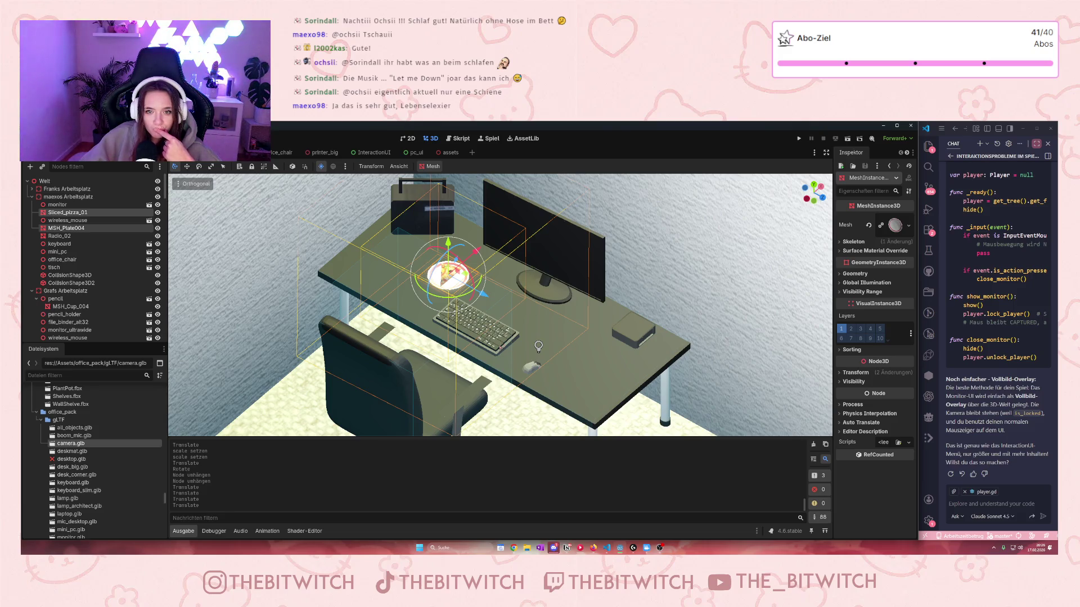
{"action": "scroll", "coordinate": [501, 304], "scroll_direction": "down", "scroll_amount": 5}
{"action": "scroll", "coordinate": [500, 303], "scroll_direction": "up", "scroll_amount": 5}
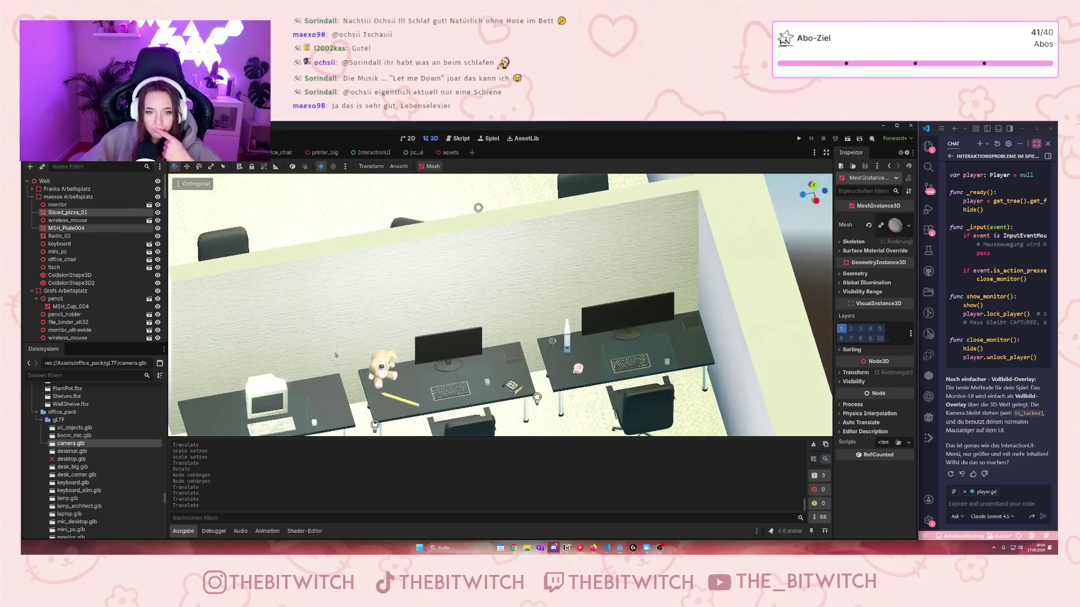
{"action": "scroll", "coordinate": [454, 341], "scroll_direction": "up", "scroll_amount": 5}
{"action": "scroll", "coordinate": [454, 342], "scroll_direction": "down", "scroll_amount": 3}
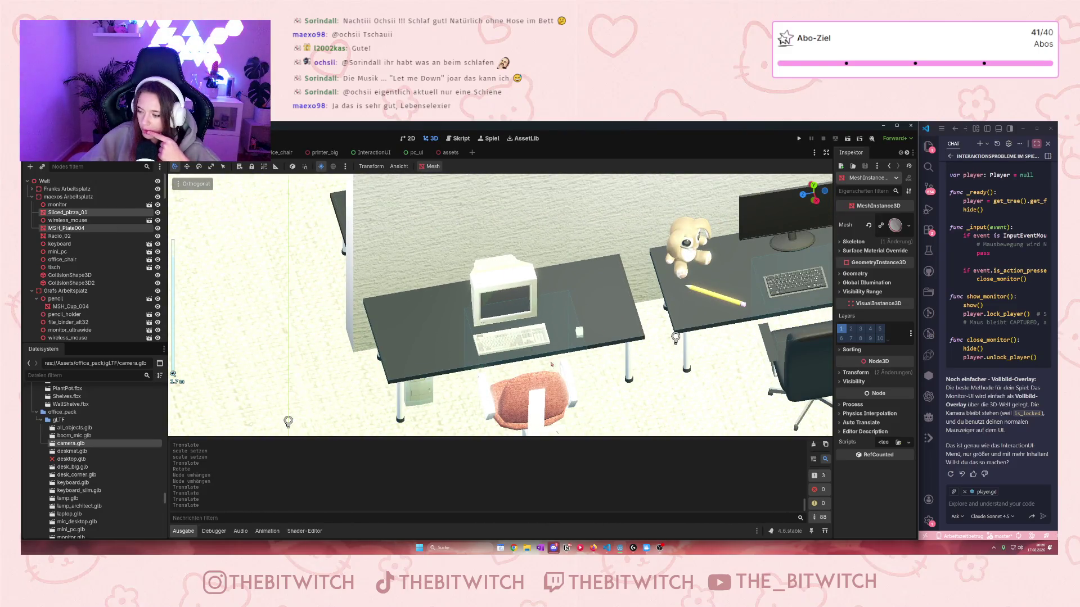
{"action": "left_click", "coordinate": [443, 152]}
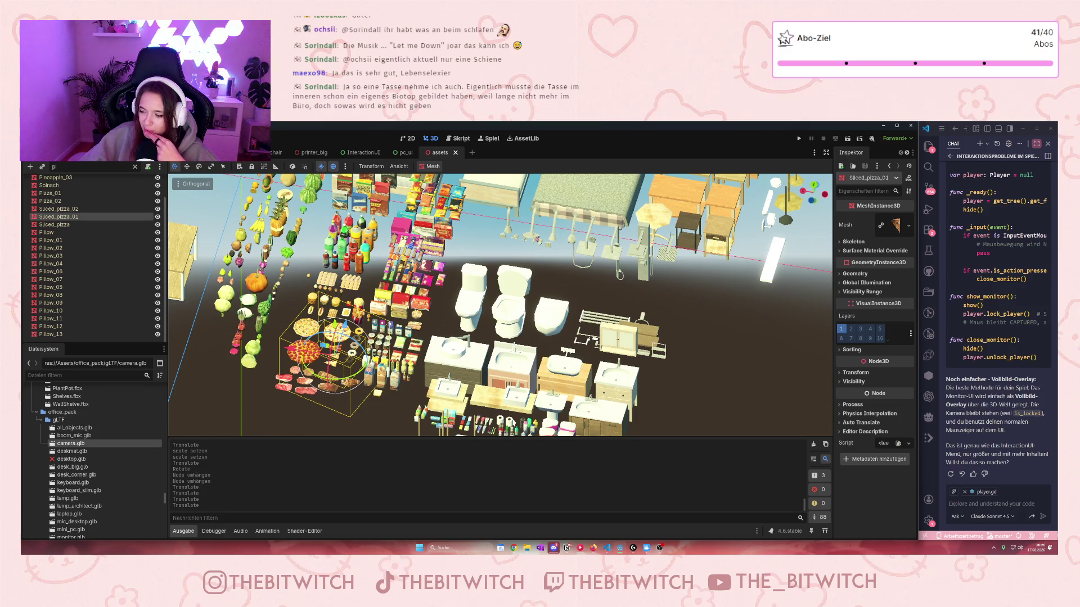
{"action": "scroll", "coordinate": [619, 273], "scroll_direction": "down", "scroll_amount": 5}
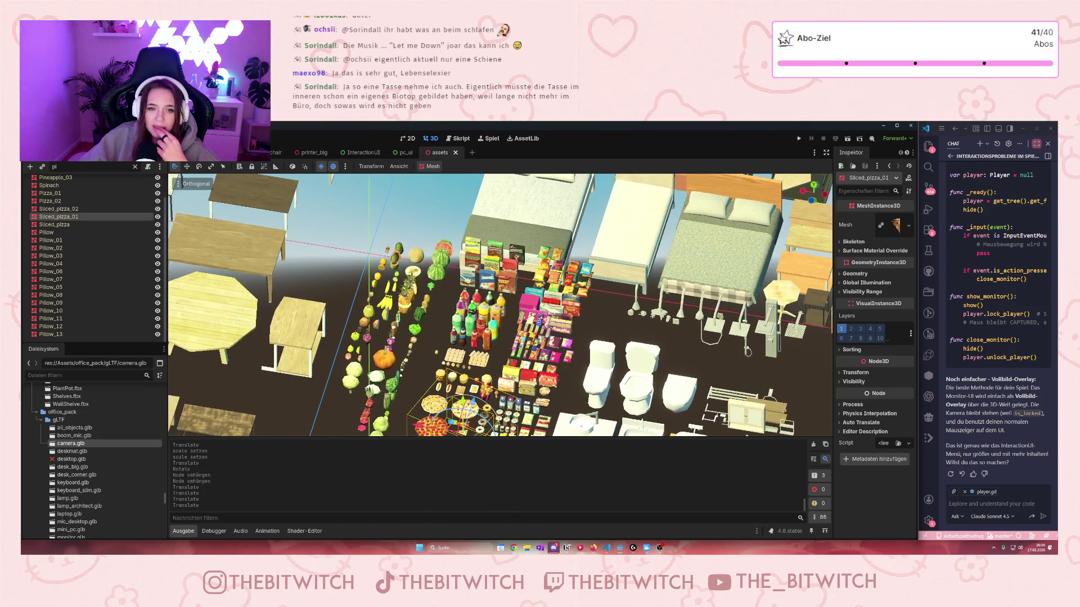
{"action": "scroll", "coordinate": [500, 304], "scroll_direction": "down", "scroll_amount": 2}
{"action": "left_click_drag", "start_coordinate": [501, 304], "coordinate": [394, 292]}
{"action": "scroll", "coordinate": [536, 290], "scroll_direction": "up", "scroll_amount": 5}
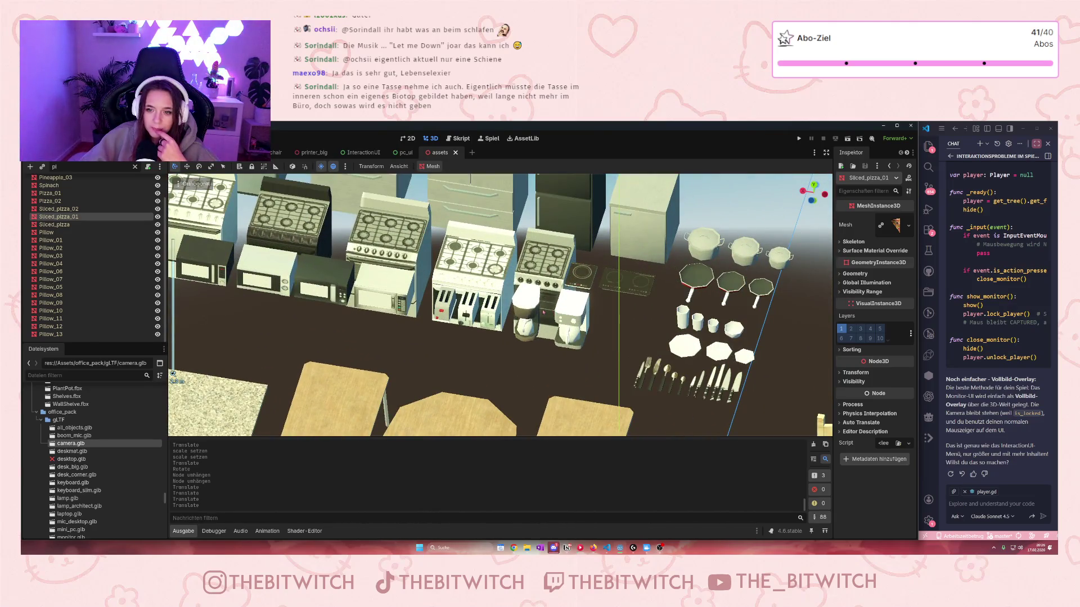
{"action": "scroll", "coordinate": [543, 312], "scroll_direction": "down", "scroll_amount": 4}
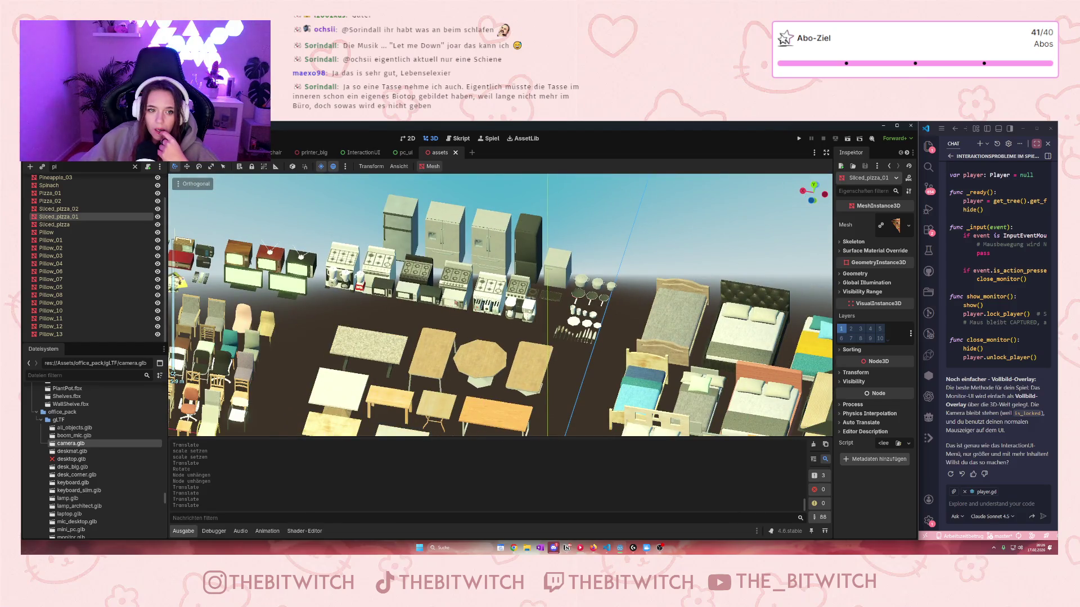
{"action": "scroll", "coordinate": [487, 225], "scroll_direction": "down", "scroll_amount": 3}
{"action": "left_click_drag", "start_coordinate": [518, 242], "coordinate": [487, 225]}
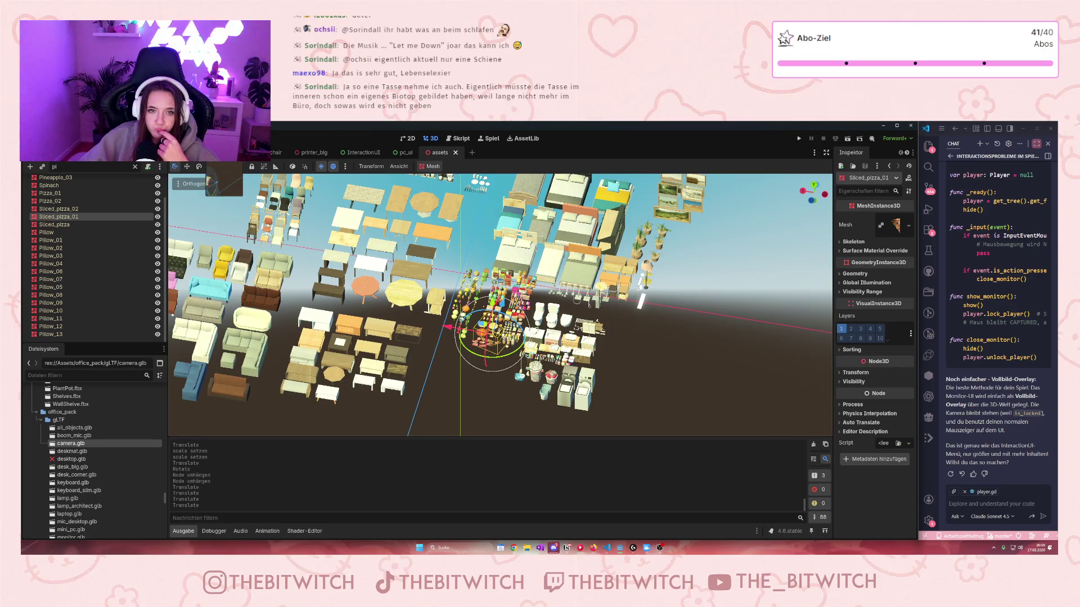
{"action": "key", "text": "ctrl+Tab"}
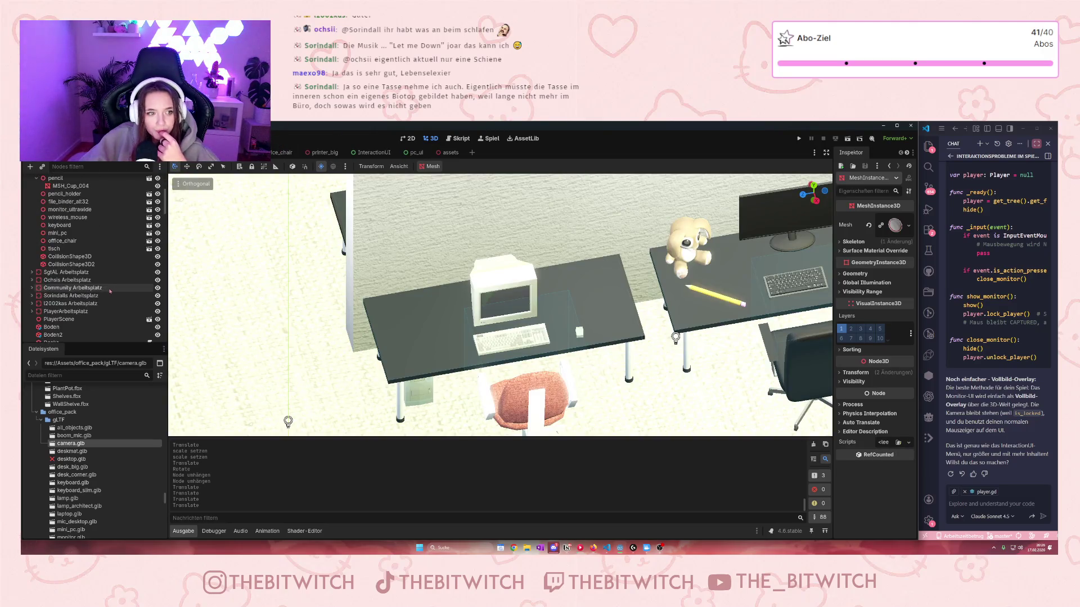
- Add the mug from mug.glb and regroup it under the neighbouring desk's workstation
{"action": "scroll", "coordinate": [93, 495], "scroll_direction": "down", "scroll_amount": 5}
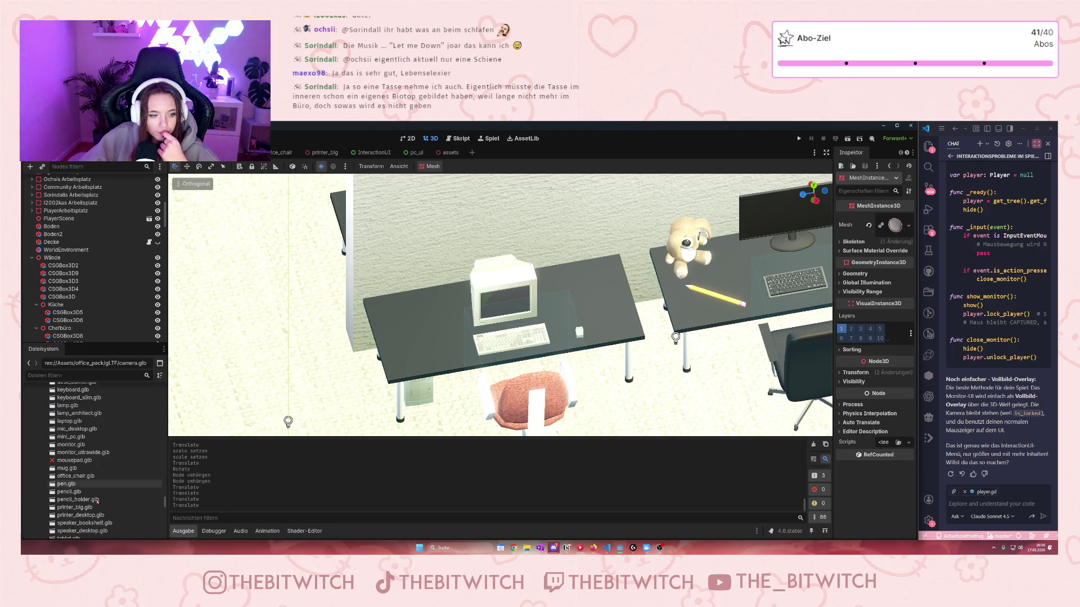
{"action": "left_click_drag", "start_coordinate": [67, 468], "coordinate": [423, 333]}
{"action": "scroll", "coordinate": [405, 334], "scroll_direction": "up", "scroll_amount": 3}
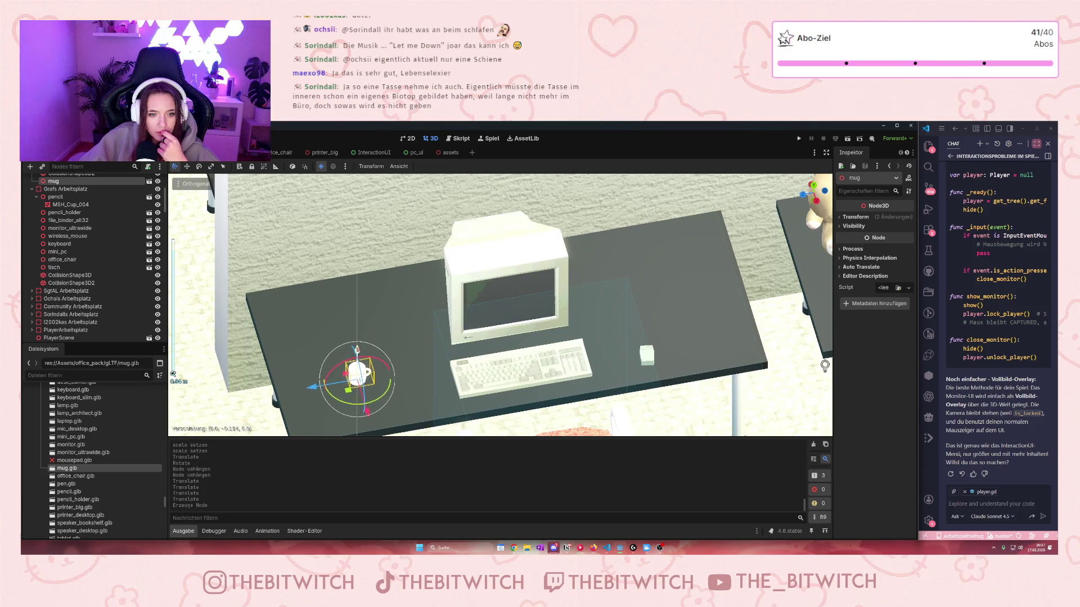
{"action": "scroll", "coordinate": [309, 381], "scroll_direction": "down", "scroll_amount": 3}
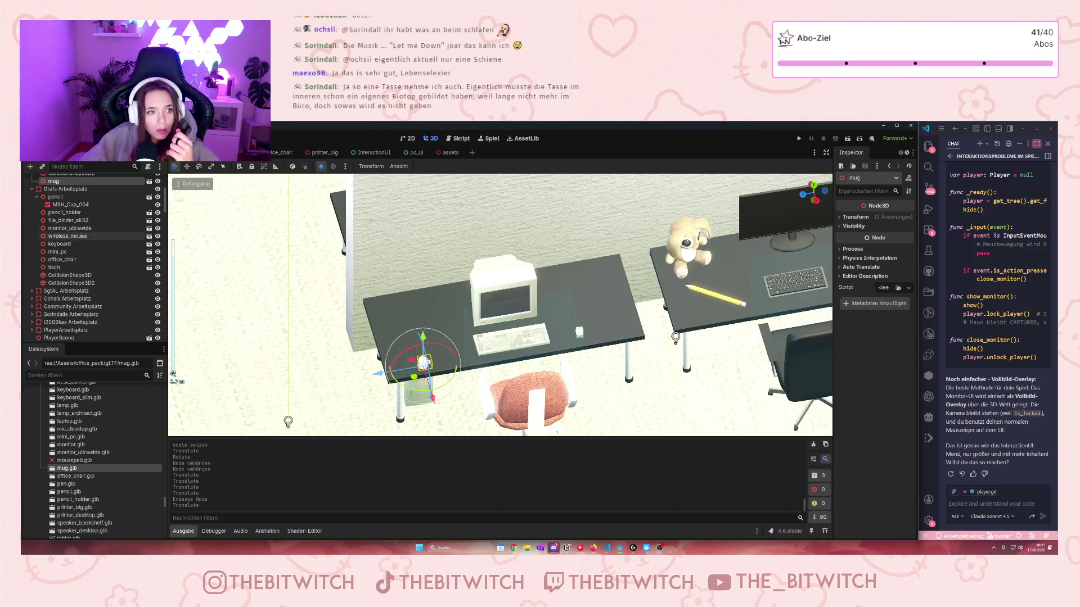
{"action": "scroll", "coordinate": [88, 300], "scroll_direction": "up", "scroll_amount": 5}
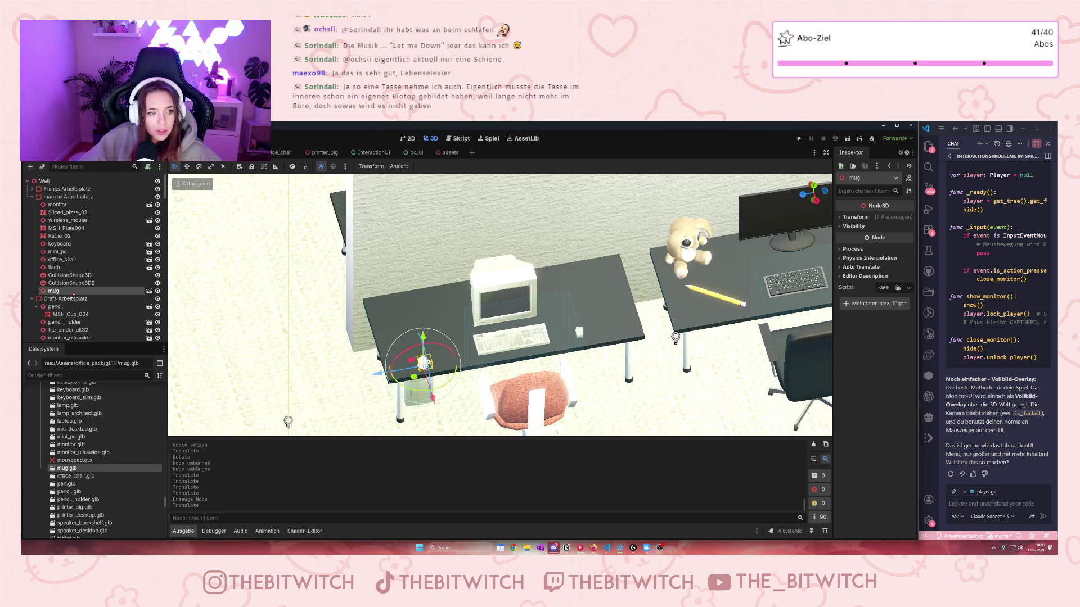
{"action": "mouse_move", "coordinate": [56, 291]}
{"action": "left_mouse_down"}
{"action": "mouse_move", "coordinate": [73, 337]}
{"action": "mouse_move", "coordinate": [75, 306]}
{"action": "mouse_move", "coordinate": [74, 338]}
{"action": "mouse_move", "coordinate": [59, 282]}
{"action": "mouse_move", "coordinate": [58, 311]}
{"action": "left_mouse_up"}
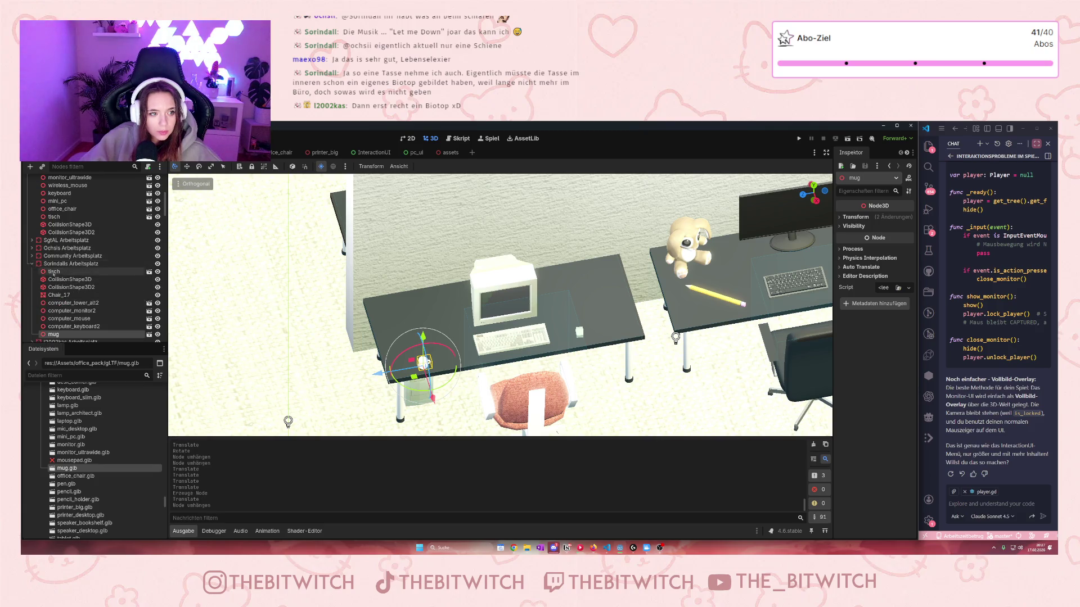
{"action": "scroll", "coordinate": [49, 272], "scroll_direction": "down", "scroll_amount": 1}
- Set the mug on the desk beside the beige keyboard, turned around its vertical axis
{"action": "mouse_move", "coordinate": [435, 343]}
{"action": "left_mouse_down"}
{"action": "mouse_move", "coordinate": [406, 289]}
{"action": "mouse_move", "coordinate": [396, 360]}
{"action": "mouse_move", "coordinate": [451, 329]}
{"action": "left_mouse_up"}
{"action": "left_click_drag", "start_coordinate": [423, 264], "coordinate": [423, 344]}
{"action": "scroll", "coordinate": [517, 300], "scroll_direction": "up", "scroll_amount": 5}
{"action": "scroll", "coordinate": [516, 300], "scroll_direction": "down", "scroll_amount": 5}
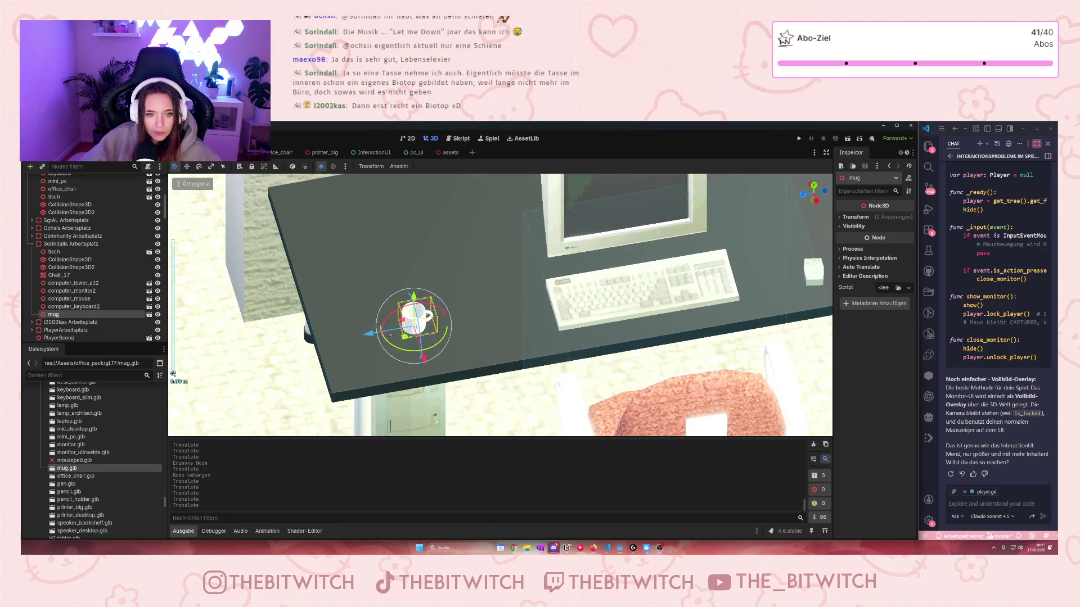
{"action": "left_click_drag", "start_coordinate": [404, 302], "coordinate": [506, 297]}
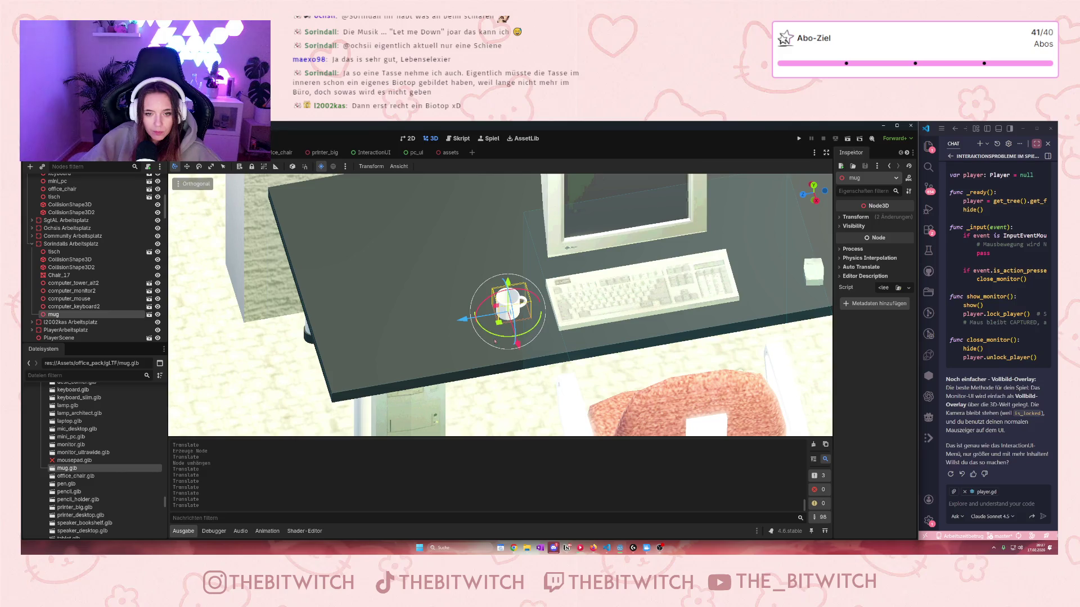
{"action": "mouse_move", "coordinate": [497, 340]}
{"action": "left_mouse_down"}
{"action": "mouse_move", "coordinate": [541, 315]}
{"action": "mouse_move", "coordinate": [541, 283]}
{"action": "mouse_move", "coordinate": [541, 296]}
{"action": "mouse_move", "coordinate": [521, 298]}
{"action": "left_mouse_up"}
{"action": "scroll", "coordinate": [534, 319], "scroll_direction": "up", "scroll_amount": 3}
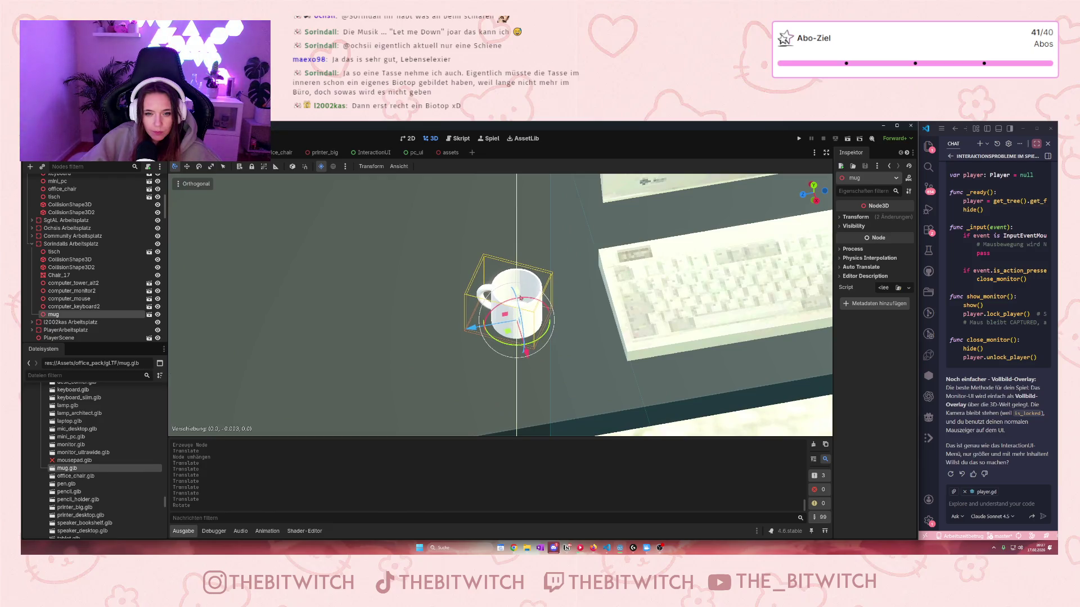
{"action": "left_click_drag", "start_coordinate": [520, 298], "coordinate": [520, 299]}
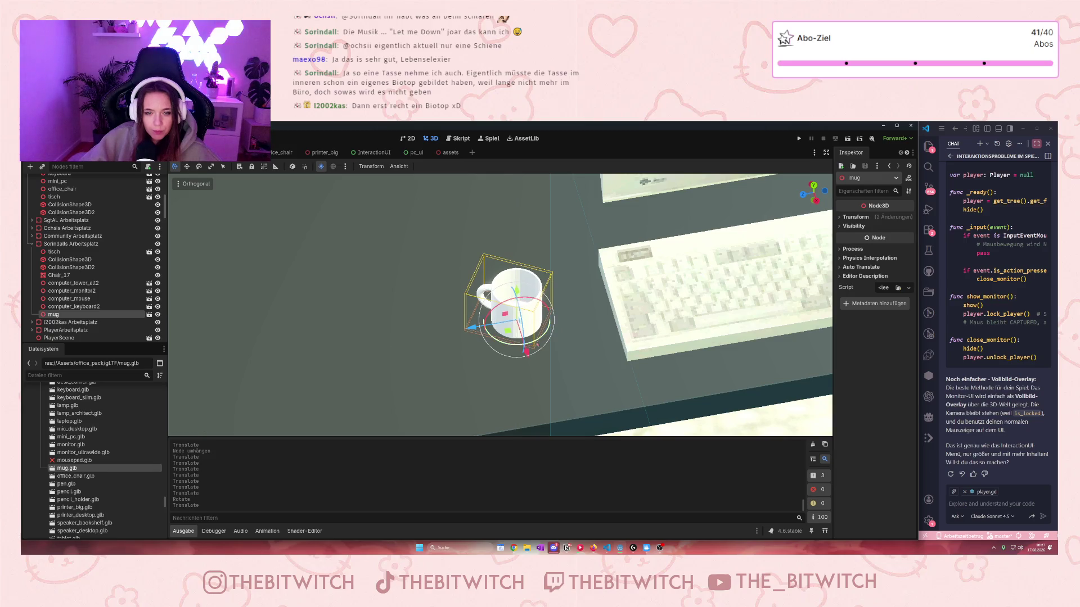
{"action": "scroll", "coordinate": [534, 337], "scroll_direction": "down", "scroll_amount": 5}
{"action": "scroll", "coordinate": [544, 359], "scroll_direction": "down", "scroll_amount": 3}
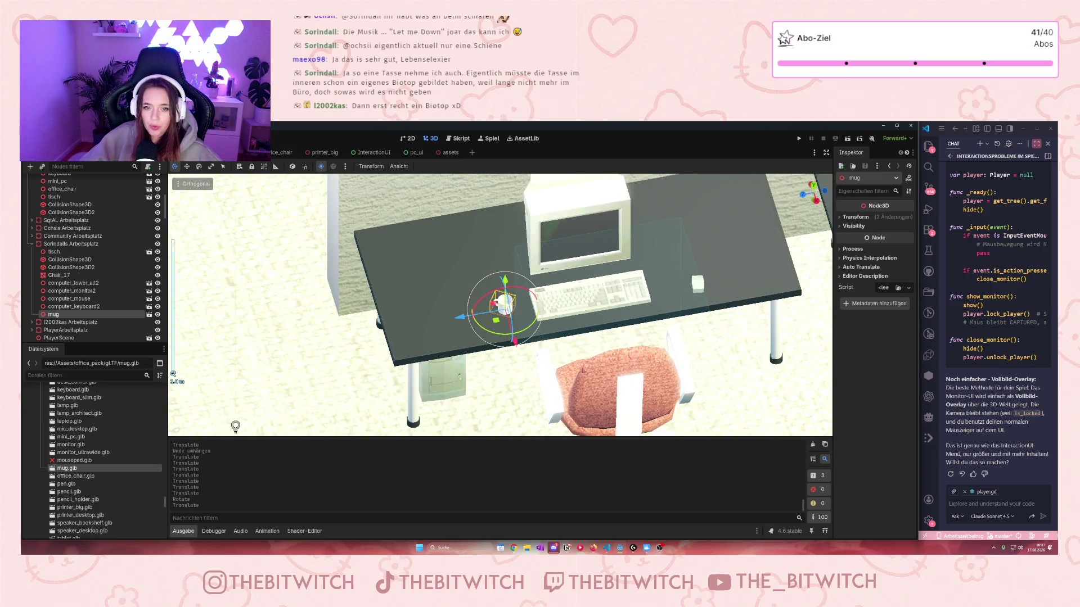
{"action": "scroll", "coordinate": [594, 341], "scroll_direction": "down", "scroll_amount": 3}
{"action": "scroll", "coordinate": [592, 349], "scroll_direction": "down", "scroll_amount": 2}
{"action": "scroll", "coordinate": [506, 281], "scroll_direction": "up", "scroll_amount": 4}
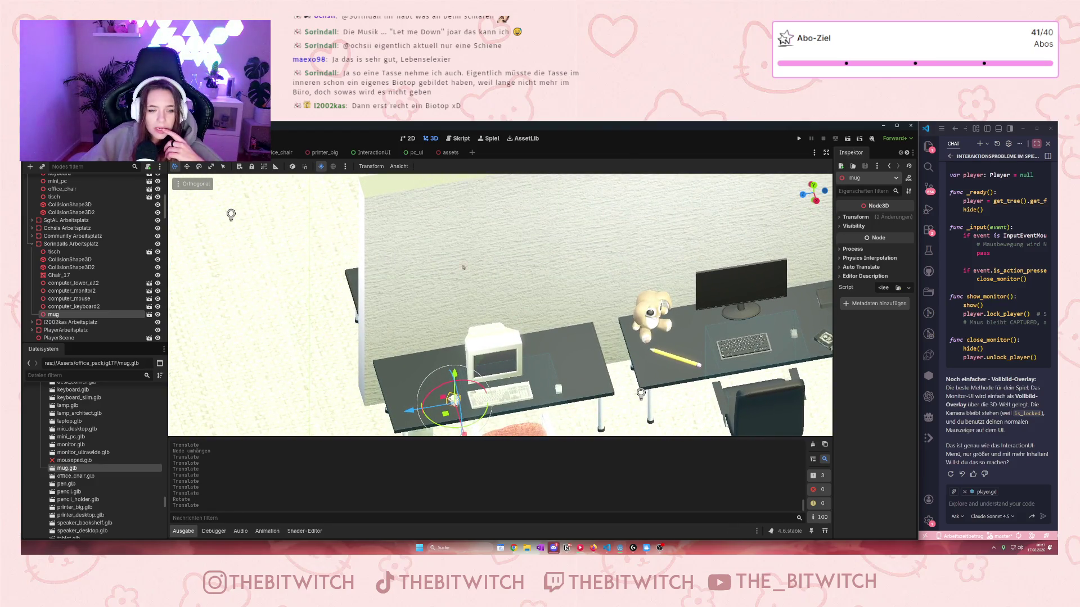
- Copy the Paintings_01 palm-beach painting from the assets scene and paste it into the office scene
{"action": "left_click", "coordinate": [441, 153]}
{"action": "scroll", "coordinate": [500, 303], "scroll_direction": "up", "scroll_amount": 5}
{"action": "scroll", "coordinate": [501, 316], "scroll_direction": "up", "scroll_amount": 10}
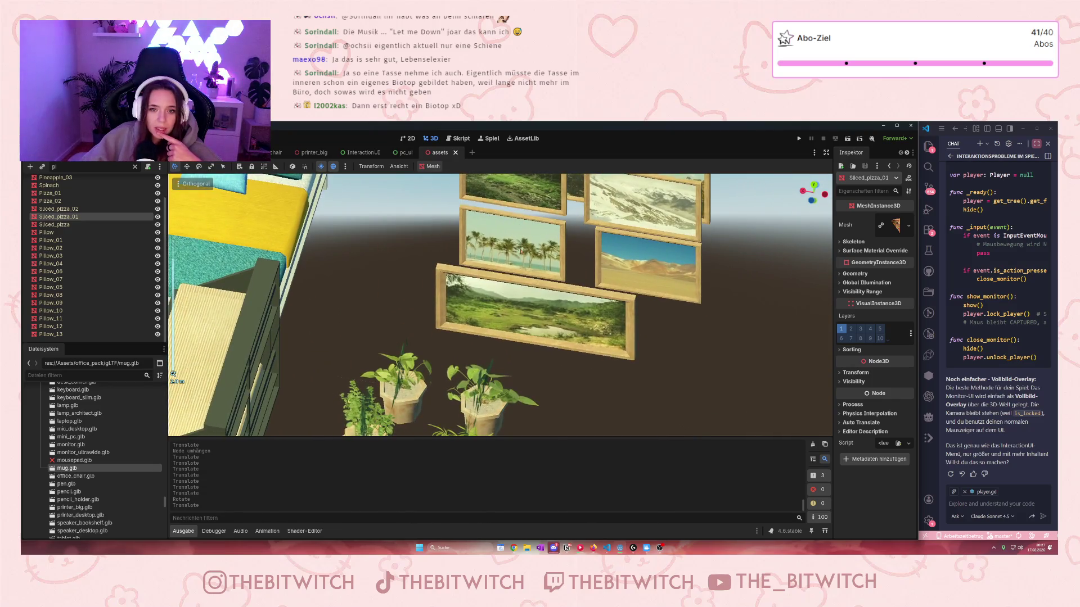
{"action": "left_click", "coordinate": [521, 251]}
{"action": "scroll", "coordinate": [522, 251], "scroll_direction": "up", "scroll_amount": 5}
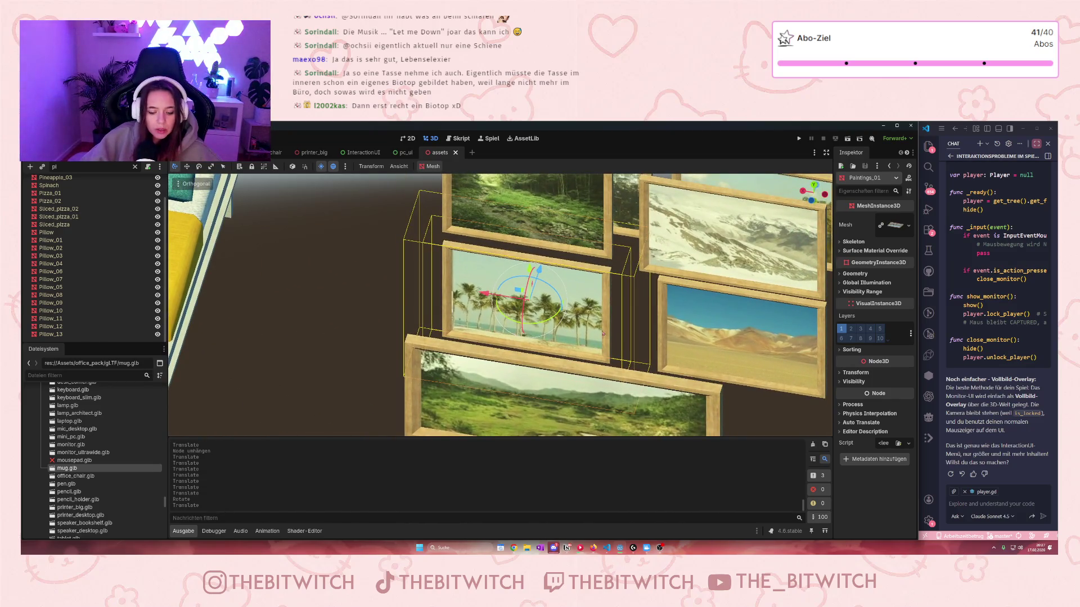
{"action": "key", "text": "ctrl+shift+Tab"}
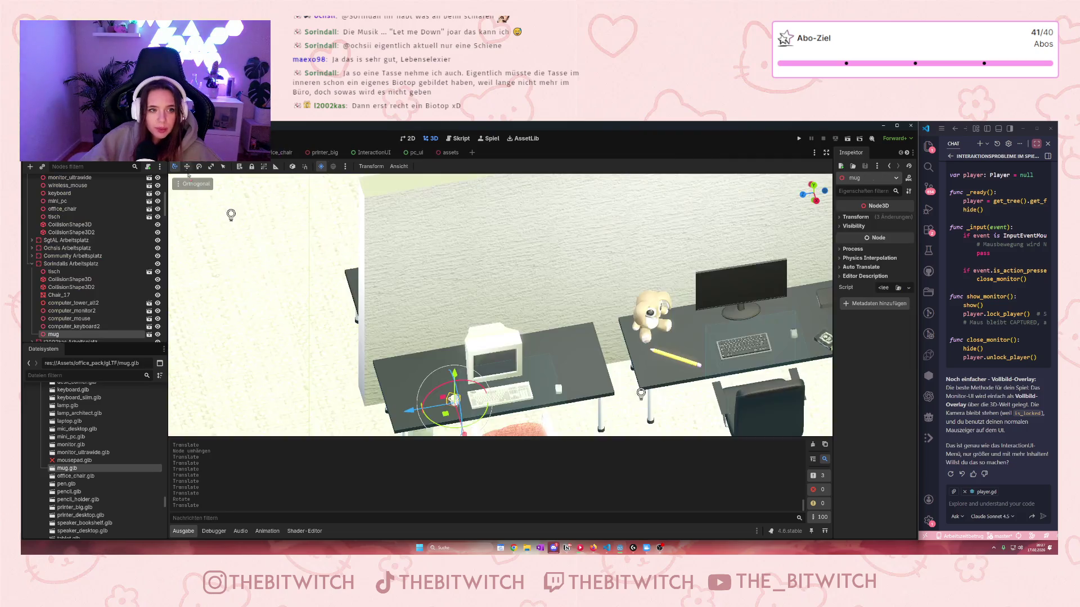
{"action": "key", "text": "ctrl+v"}
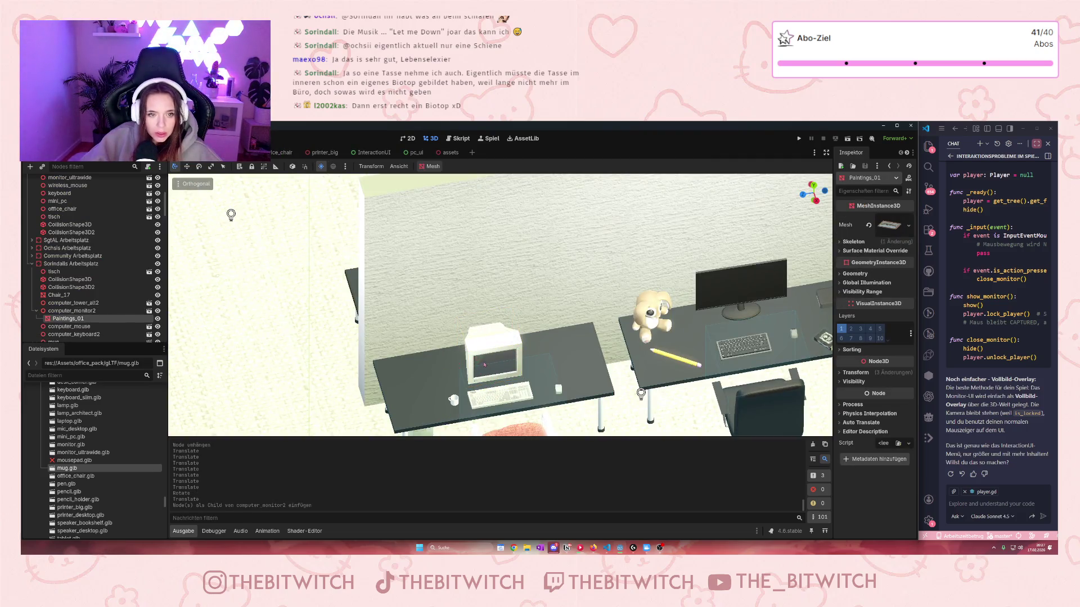
- Pull the painting out from under computer_monitor2 and slide it to the beige computer's desk
{"action": "left_click_drag", "start_coordinate": [66, 319], "coordinate": [64, 307]}
{"action": "scroll", "coordinate": [557, 366], "scroll_direction": "down", "scroll_amount": 5}
{"action": "scroll", "coordinate": [559, 366], "scroll_direction": "down", "scroll_amount": 3}
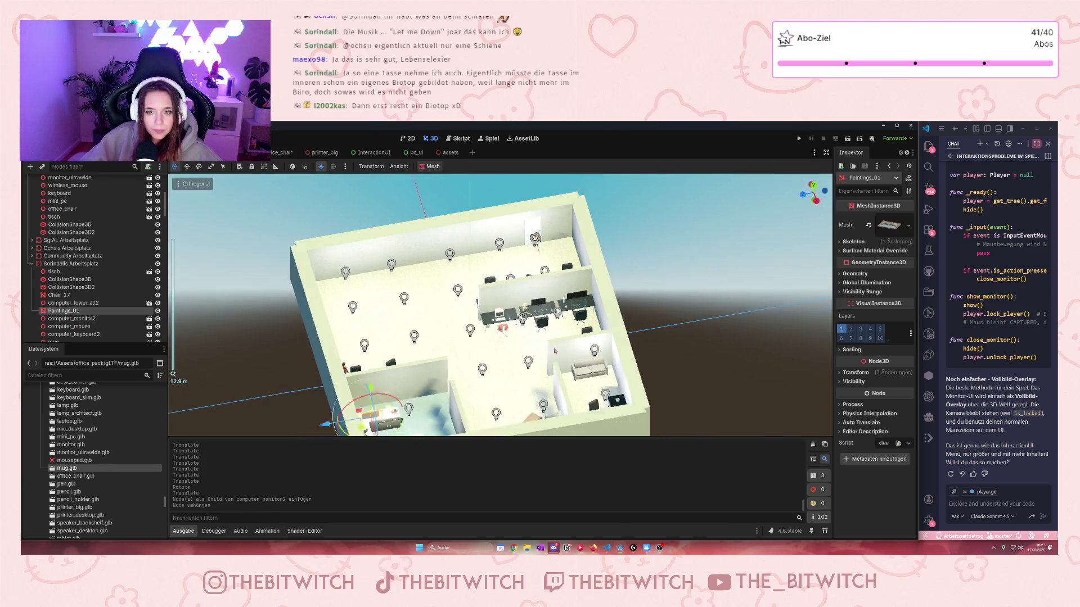
{"action": "mouse_move", "coordinate": [374, 400]}
{"action": "left_mouse_down"}
{"action": "mouse_move", "coordinate": [360, 405]}
{"action": "mouse_move", "coordinate": [523, 411]}
{"action": "mouse_move", "coordinate": [504, 342]}
{"action": "mouse_move", "coordinate": [520, 283]}
{"action": "left_mouse_up"}
{"action": "scroll", "coordinate": [520, 283], "scroll_direction": "up", "scroll_amount": 10}
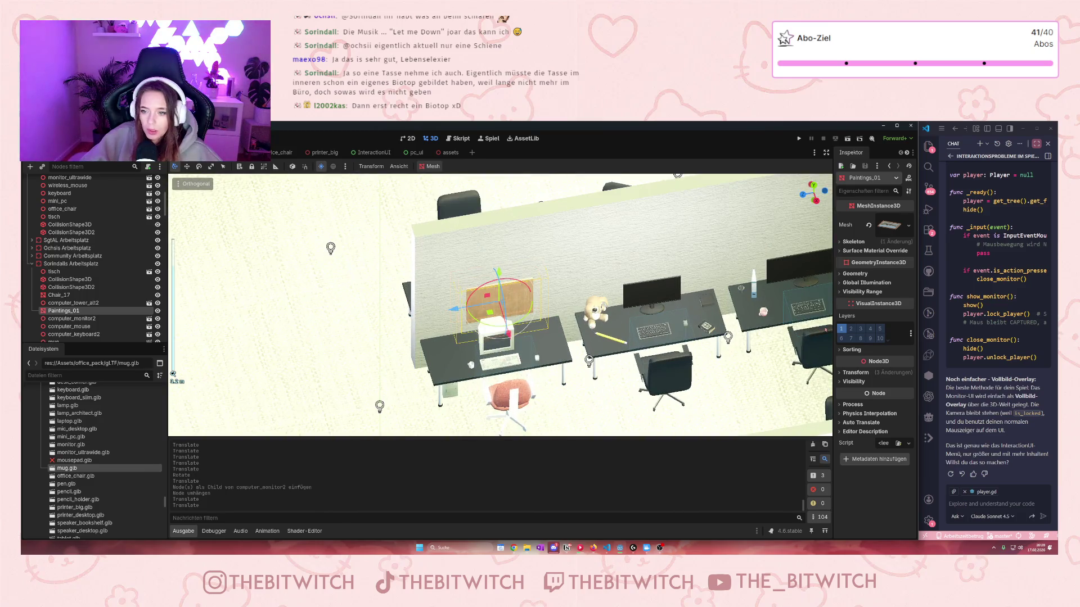
{"action": "left_click", "coordinate": [856, 373]}
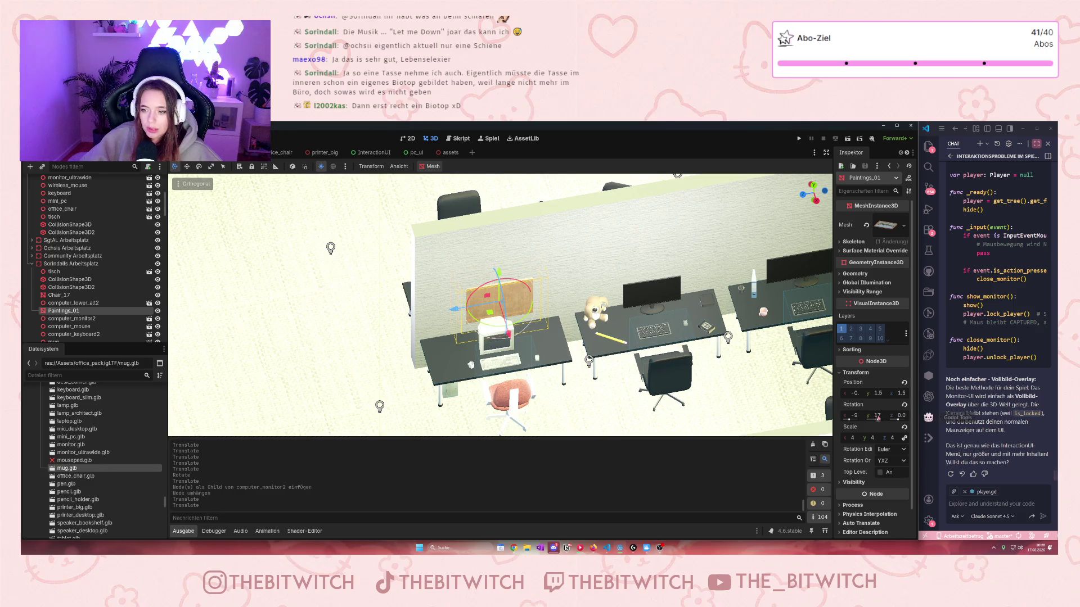
{"action": "left_click", "coordinate": [879, 415]}
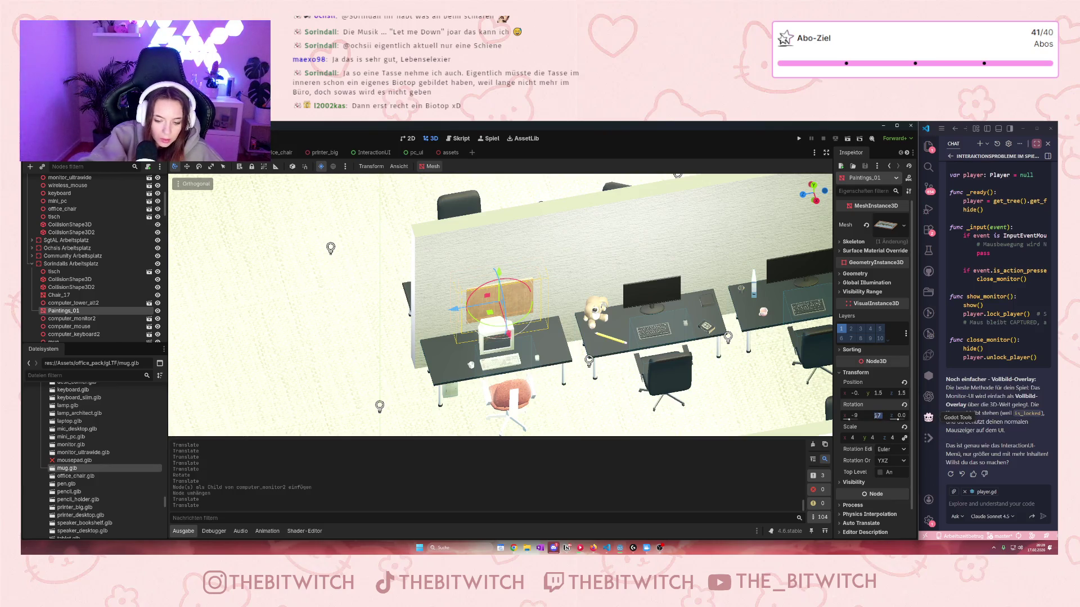
- Set the painting's Y rotation to 0 and hang it centered on the partition wall above the computer
{"action": "type", "text": "0"}
{"action": "key", "text": "Return"}
{"action": "scroll", "coordinate": [498, 318], "scroll_direction": "up", "scroll_amount": 5}
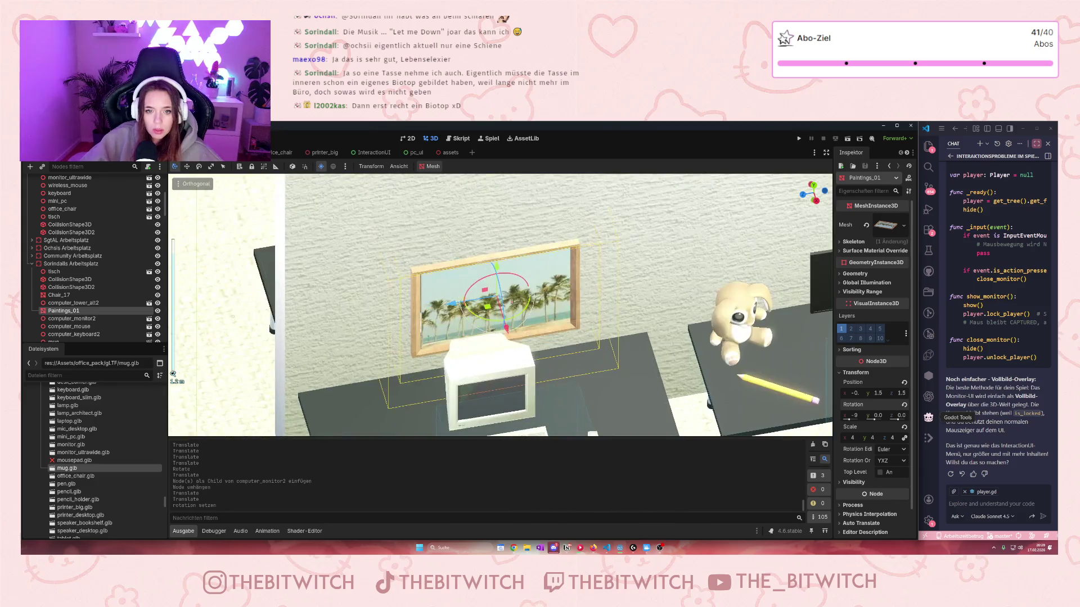
{"action": "left_click_drag", "start_coordinate": [498, 318], "coordinate": [500, 332]}
{"action": "left_click_drag", "start_coordinate": [494, 262], "coordinate": [502, 202]}
{"action": "left_click_drag", "start_coordinate": [453, 238], "coordinate": [423, 240]}
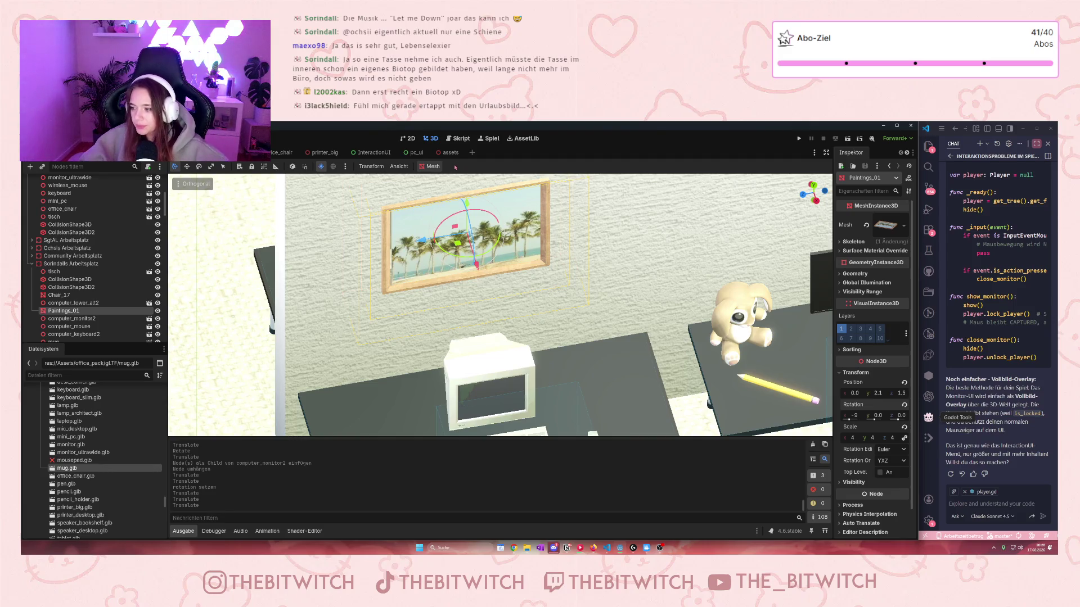
- Orbit to view the office rows from the side, then save and run the game
{"action": "scroll", "coordinate": [502, 317], "scroll_direction": "down", "scroll_amount": 8}
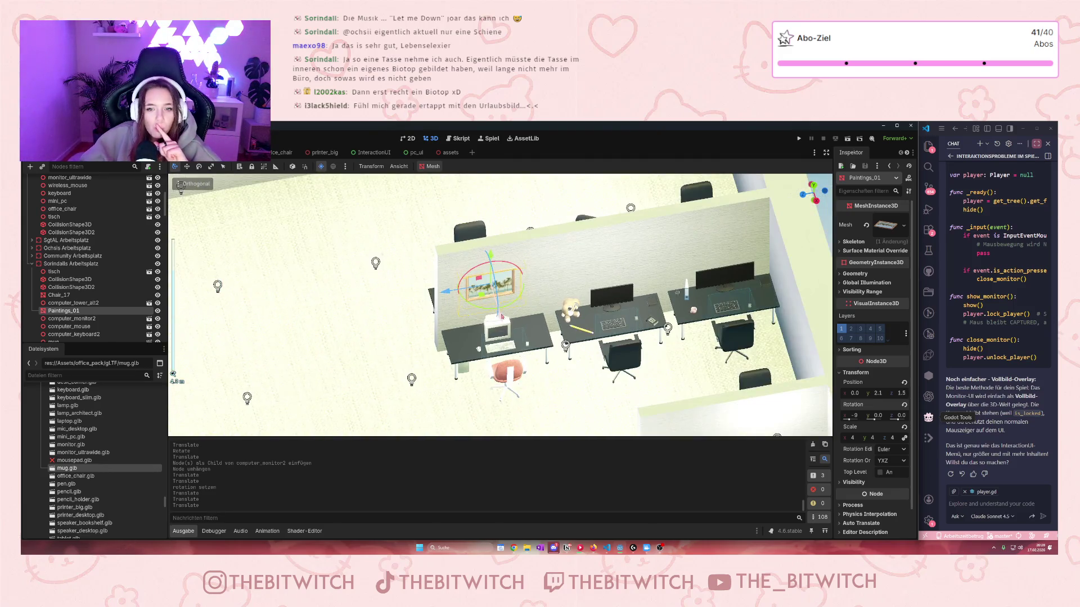
{"action": "scroll", "coordinate": [513, 330], "scroll_direction": "up", "scroll_amount": 2}
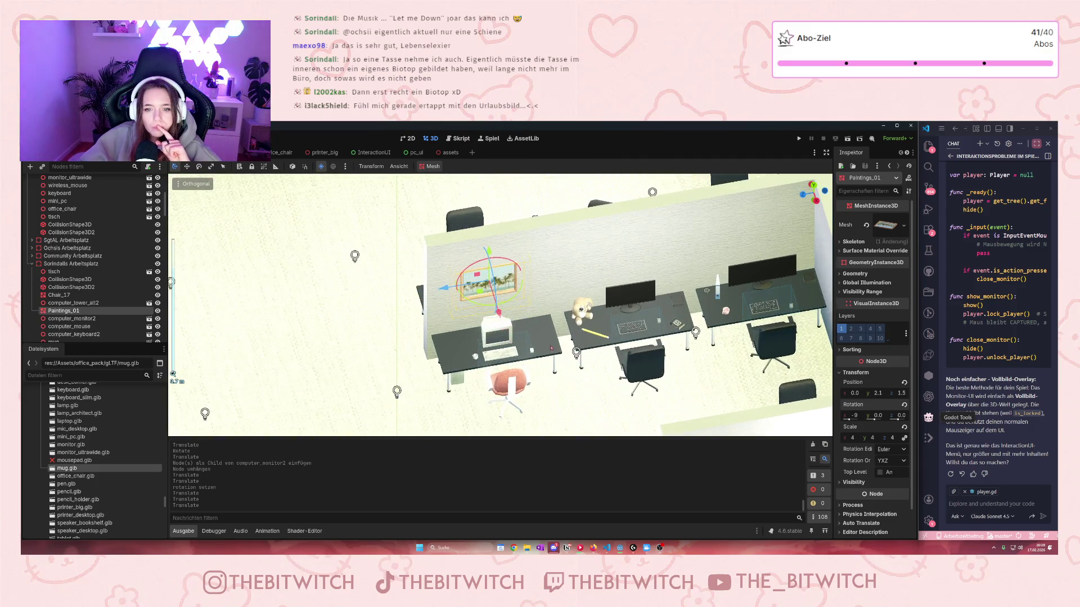
{"action": "mouse_move", "coordinate": [581, 365]}
{"action": "left_mouse_down"}
{"action": "mouse_move", "coordinate": [523, 281]}
{"action": "mouse_move", "coordinate": [566, 404]}
{"action": "left_mouse_up"}
{"action": "scroll", "coordinate": [500, 304], "scroll_direction": "down", "scroll_amount": 4}
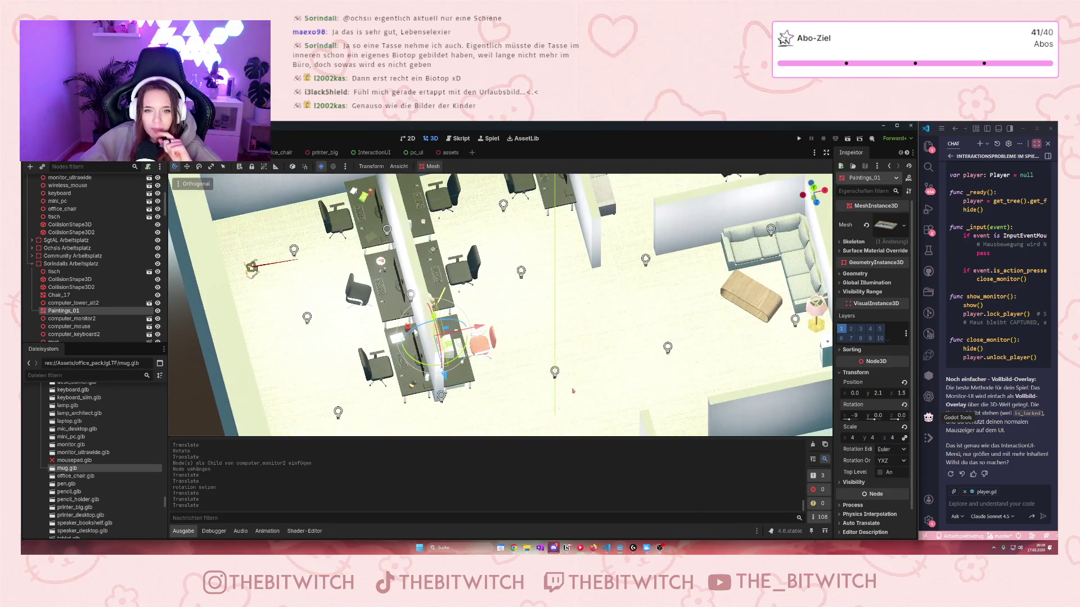
{"action": "left_click", "coordinate": [799, 138]}
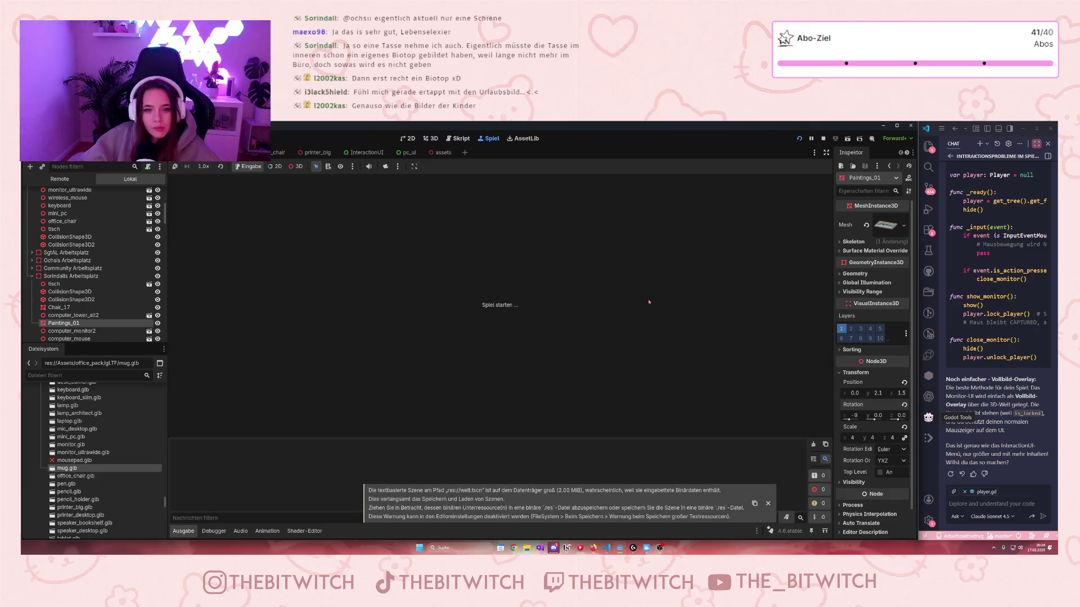
- Walk past the chairs to the desks, stepping up to and back from the bottle-and-chips desk
{"action": "key", "text": "w"}
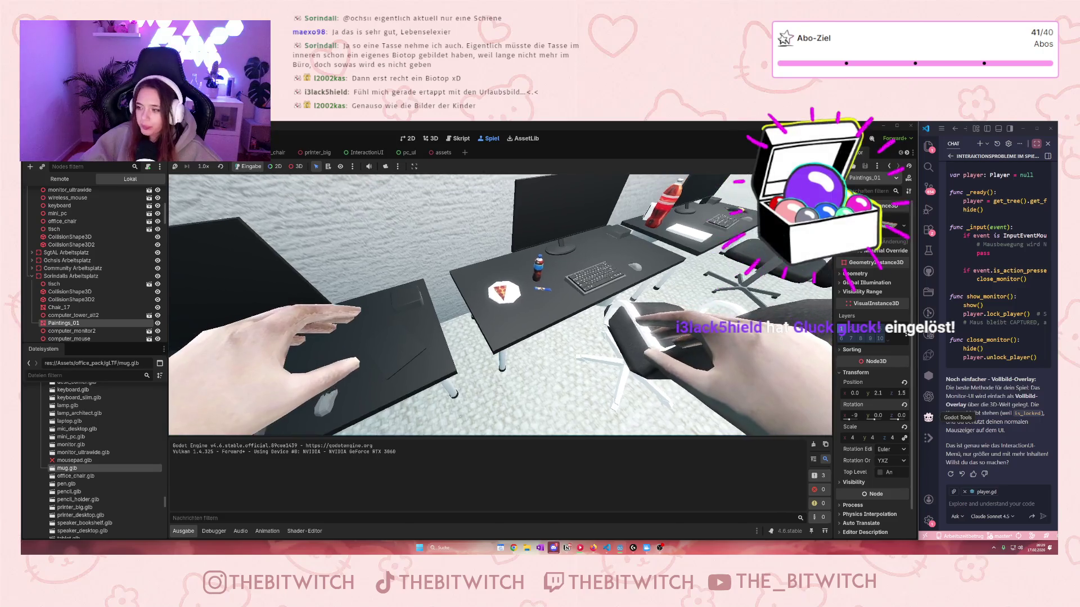
{"action": "key", "text": "w"}
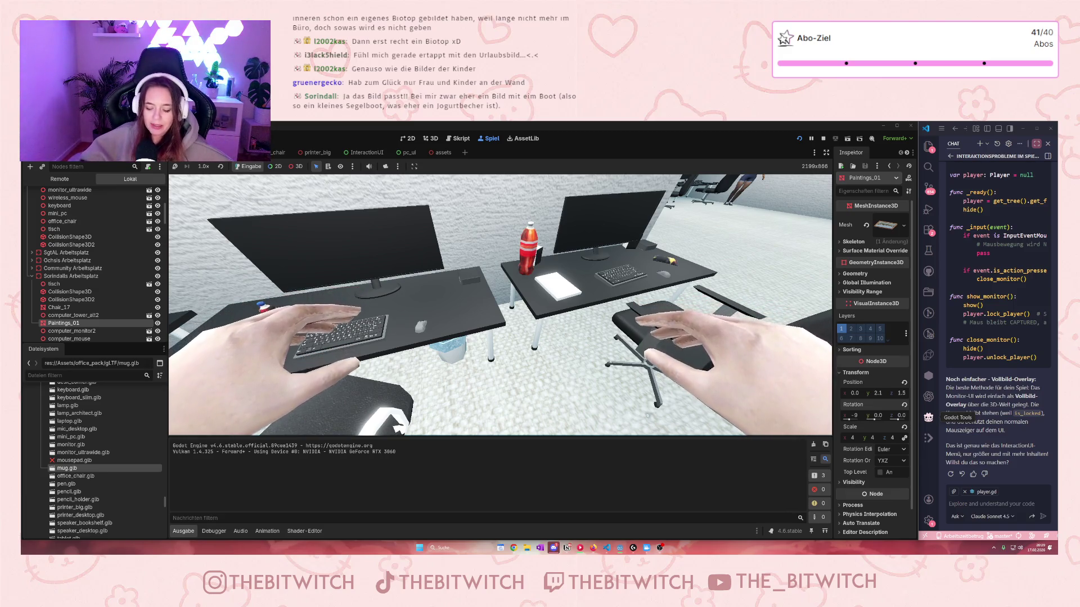
{"action": "key", "text": "w"}
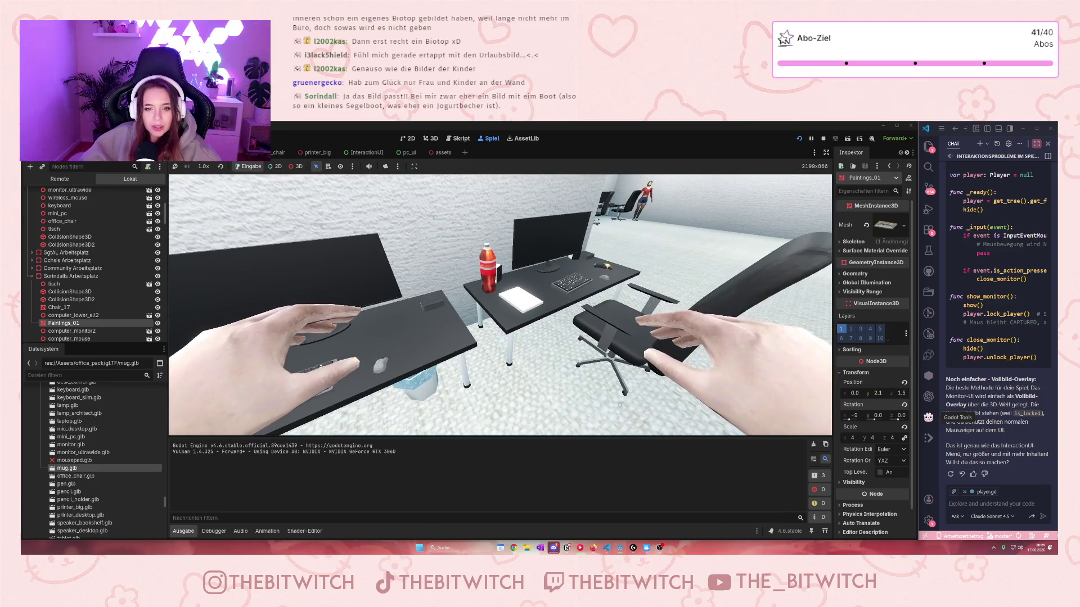
{"action": "mouse_move", "coordinate": [500, 304]}
{"action": "key", "text": "w"}
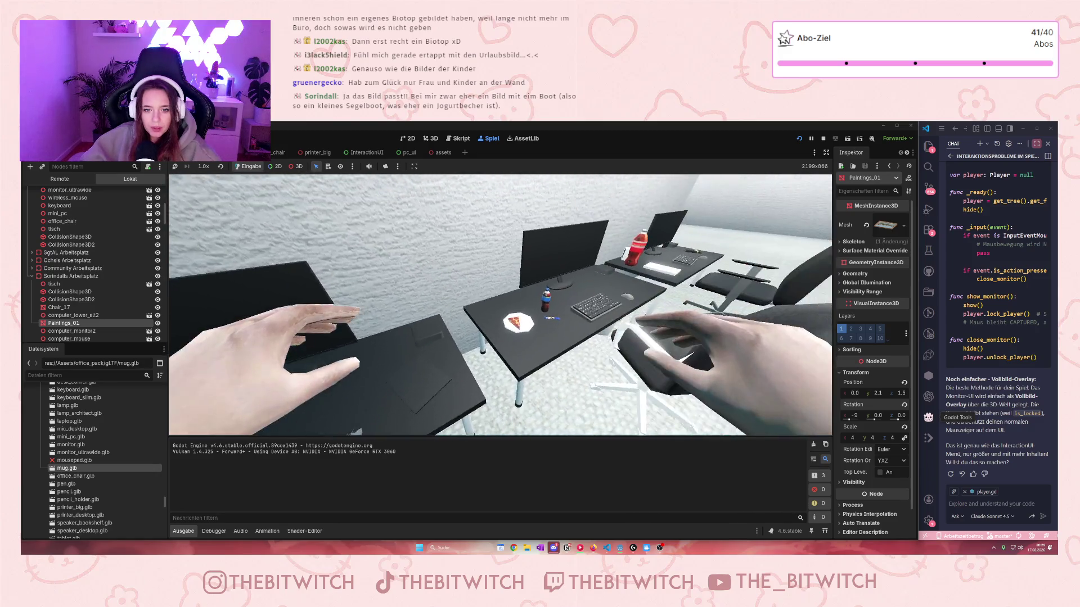
{"action": "key", "text": "s"}
{"action": "key", "text": "w"}
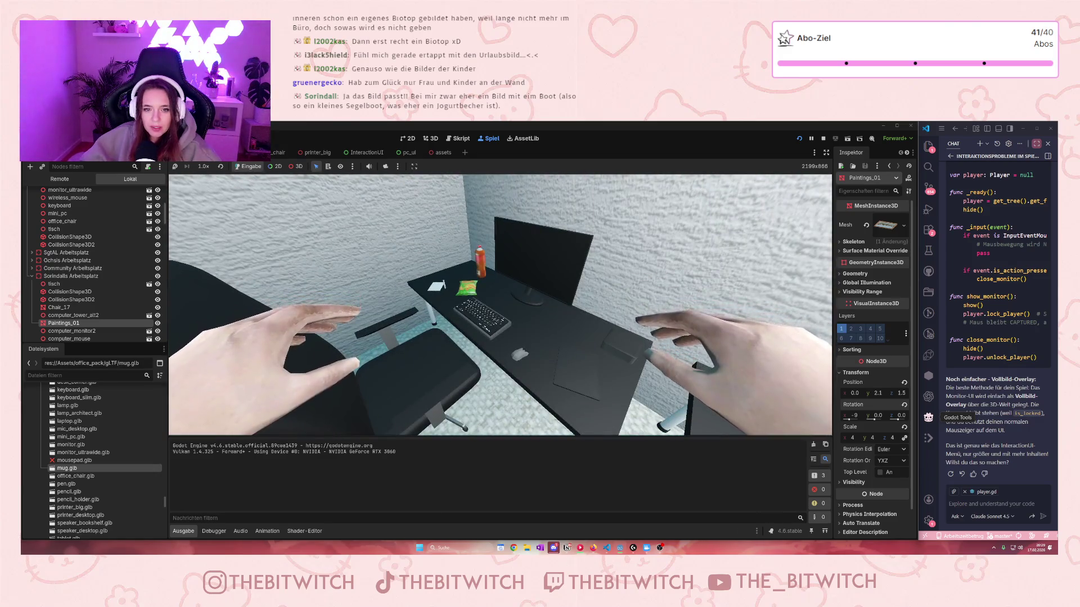
{"action": "key", "text": "s"}
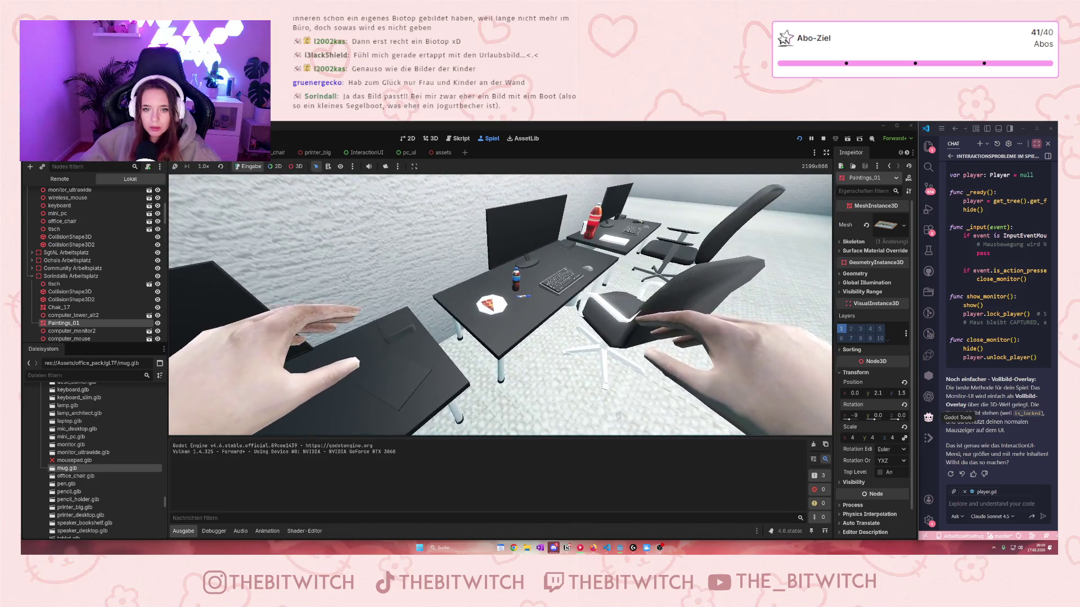
{"action": "key", "text": "w"}
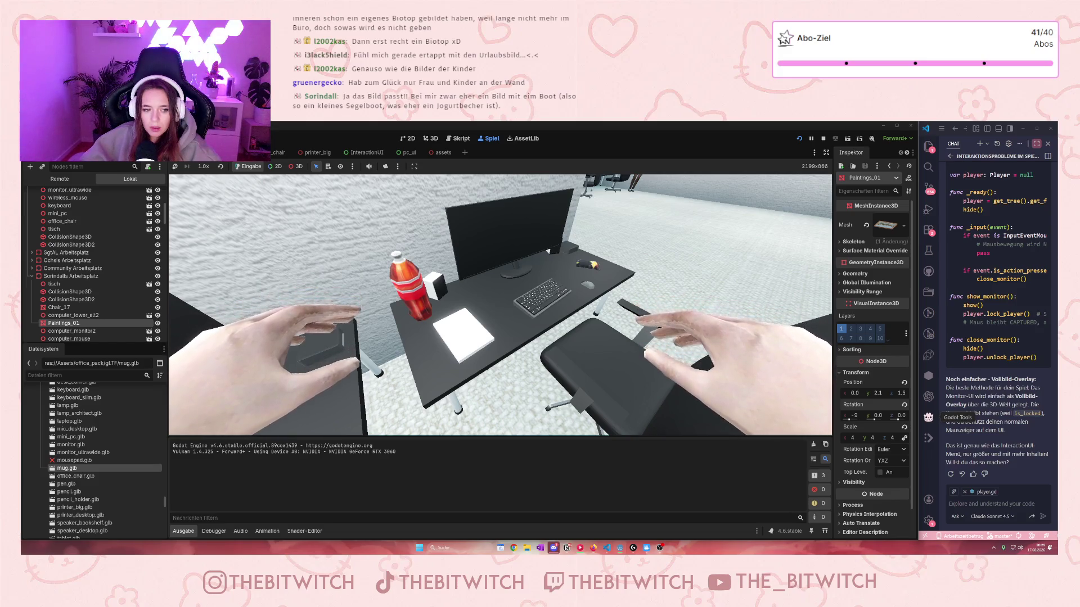
{"action": "key", "text": "s"}
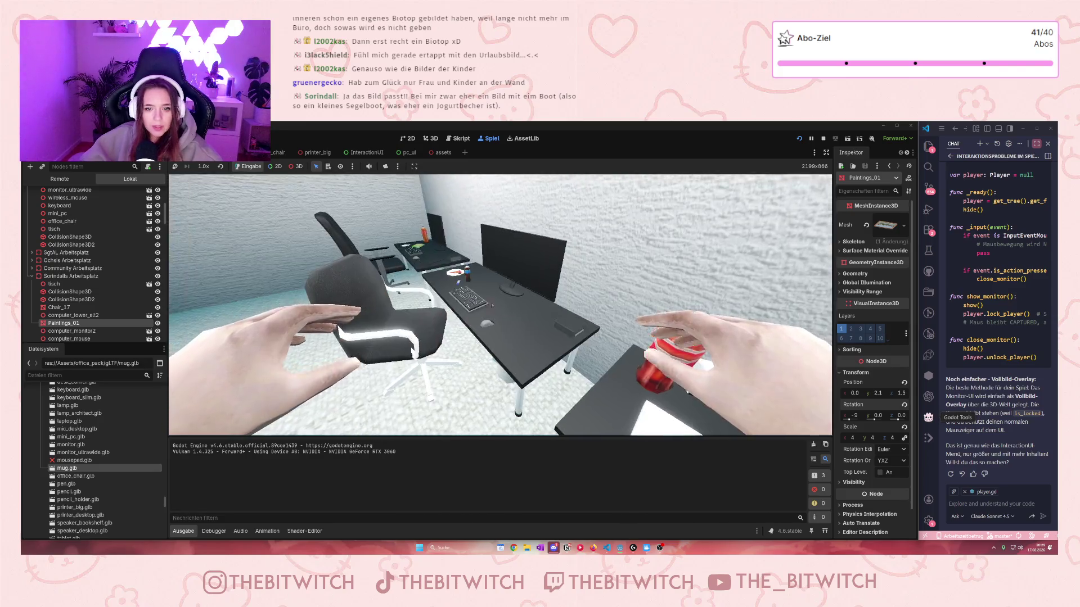
{"action": "scroll", "coordinate": [118, 257], "scroll_direction": "up", "scroll_amount": 1}
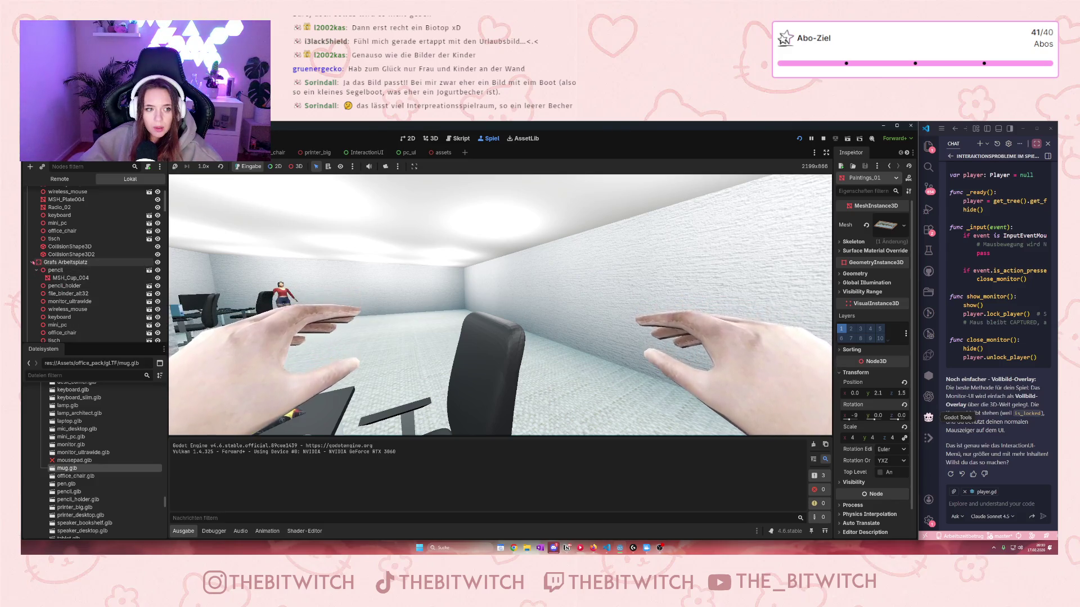
- Collapse the colleagues' Arbeitsplatz desk groups in the Remote tree, briefly peeking into two of them
{"action": "left_click", "coordinate": [32, 262]}
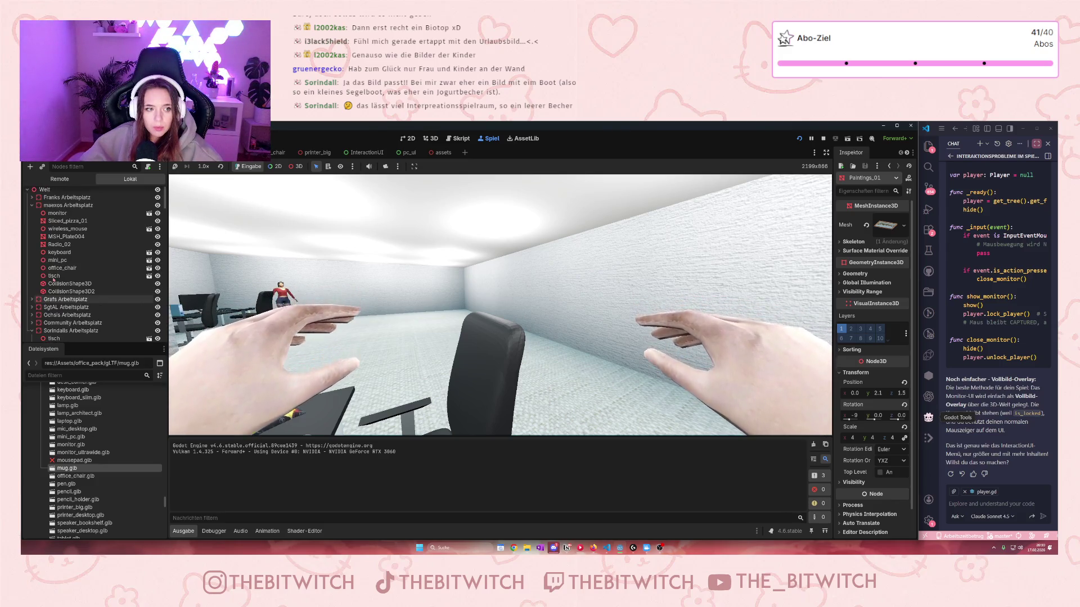
{"action": "left_click", "coordinate": [32, 209]}
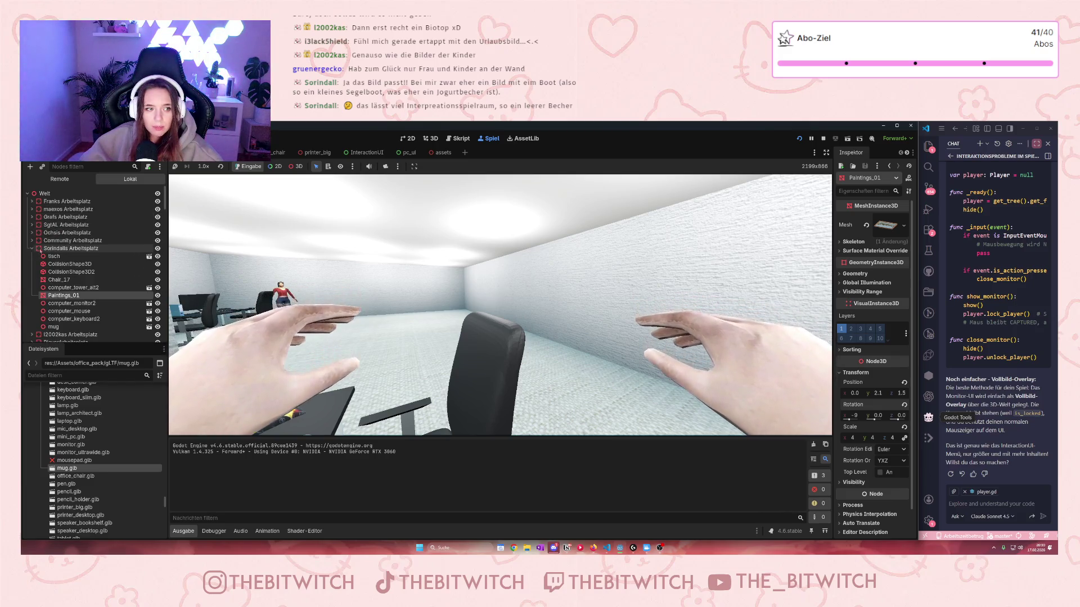
{"action": "left_click", "coordinate": [32, 249]}
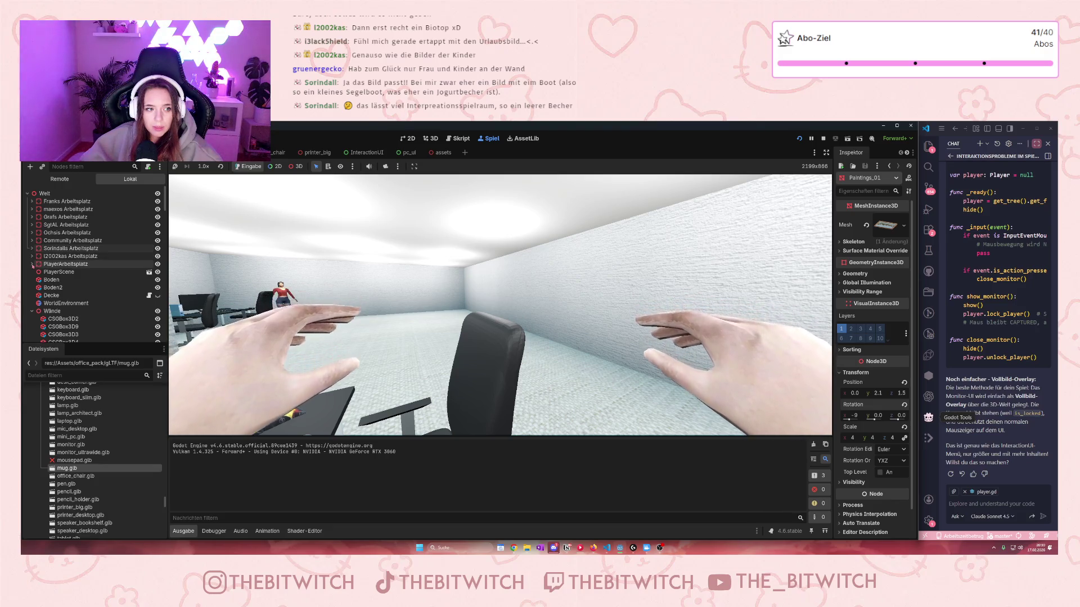
{"action": "left_click", "coordinate": [32, 257]}
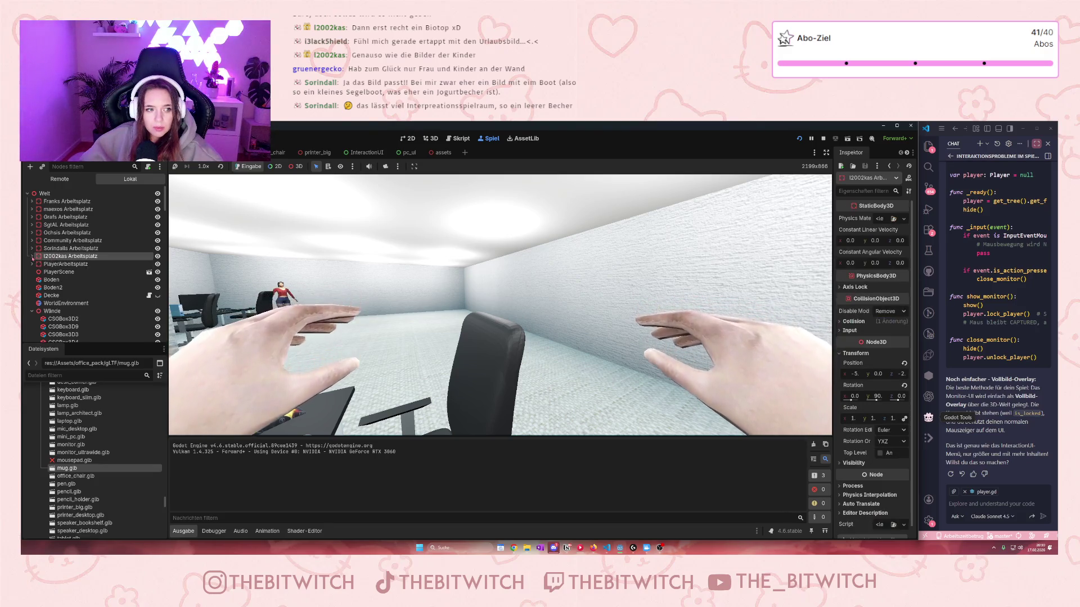
{"action": "left_click", "coordinate": [32, 257]}
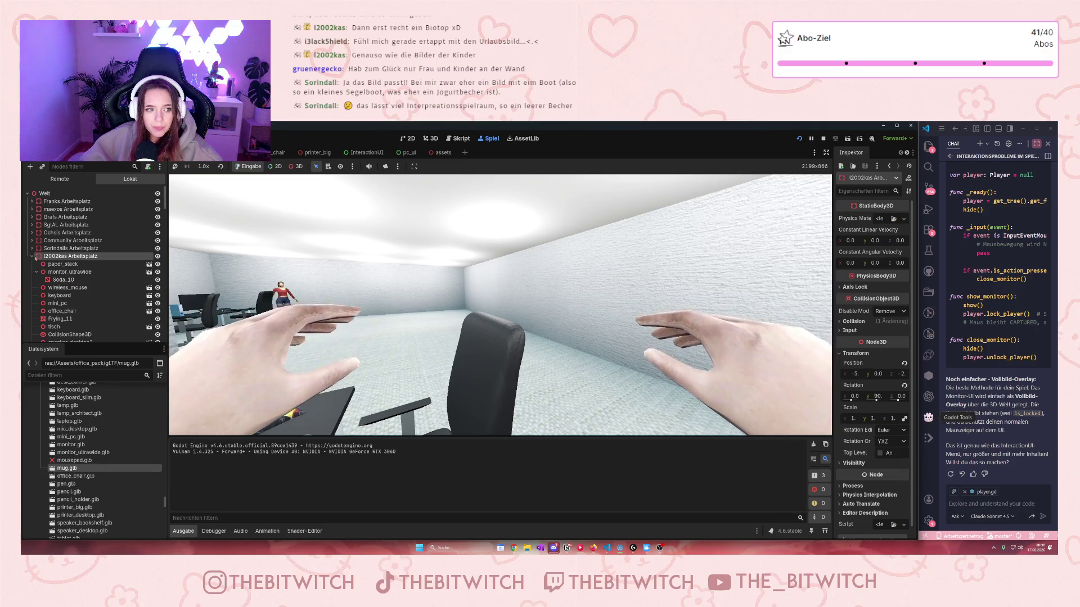
{"action": "left_click", "coordinate": [32, 257]}
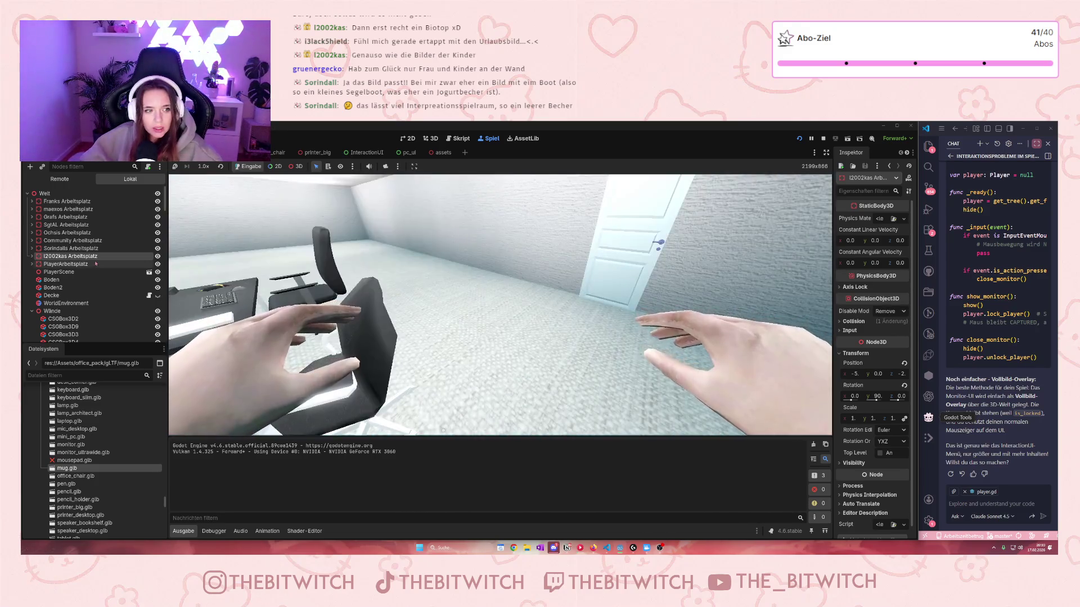
{"action": "left_click", "coordinate": [33, 225]}
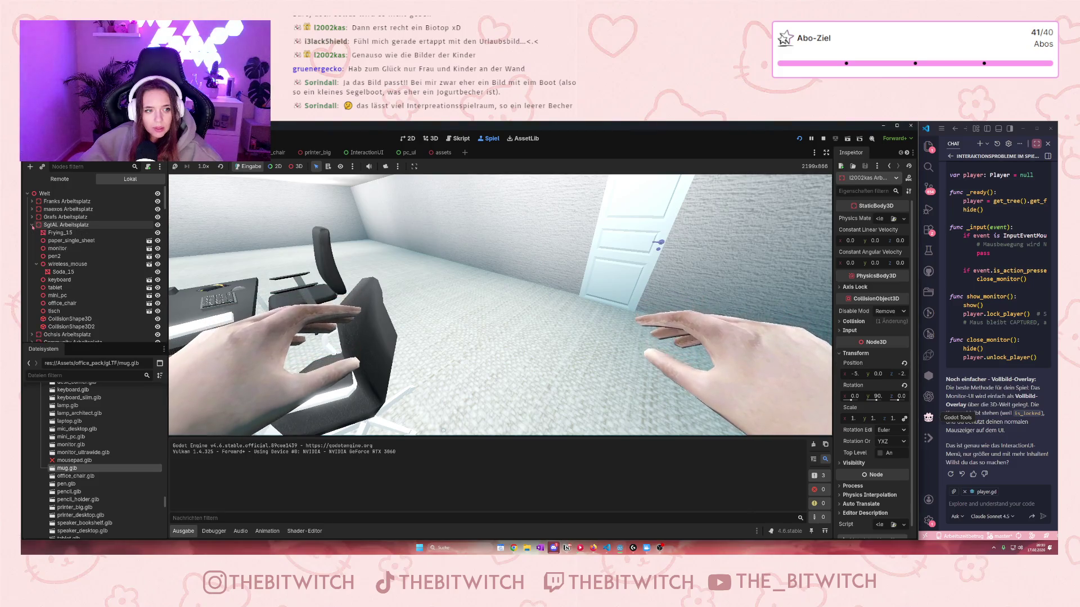
{"action": "left_click", "coordinate": [32, 225]}
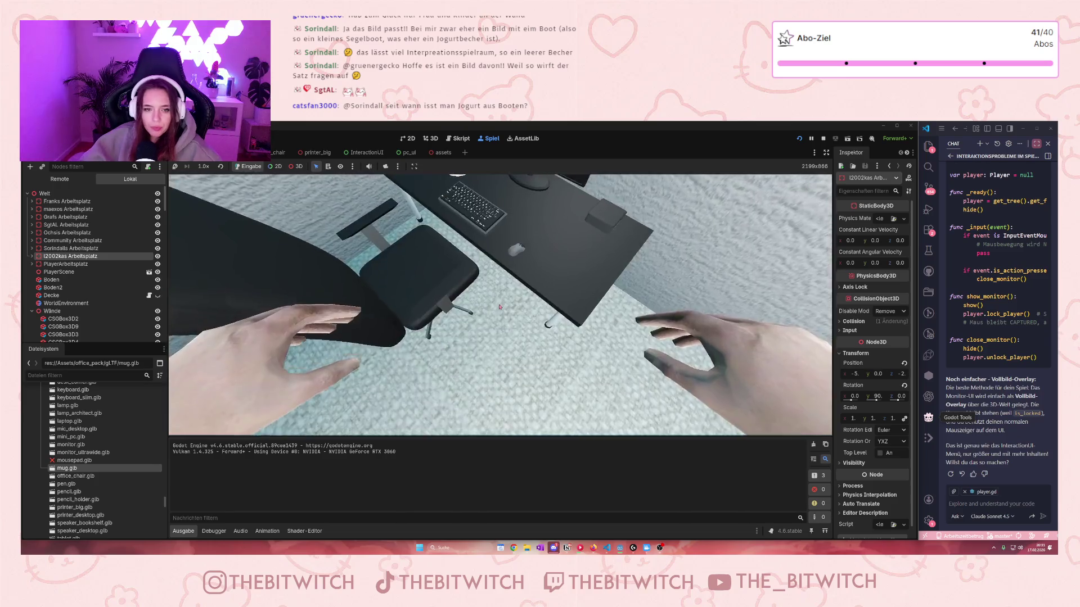
- Stop the game and select the keyboard on the pizza desk in the 3D view
{"action": "left_click", "coordinate": [823, 139]}
{"action": "scroll", "coordinate": [568, 409], "scroll_direction": "up", "scroll_amount": 5}
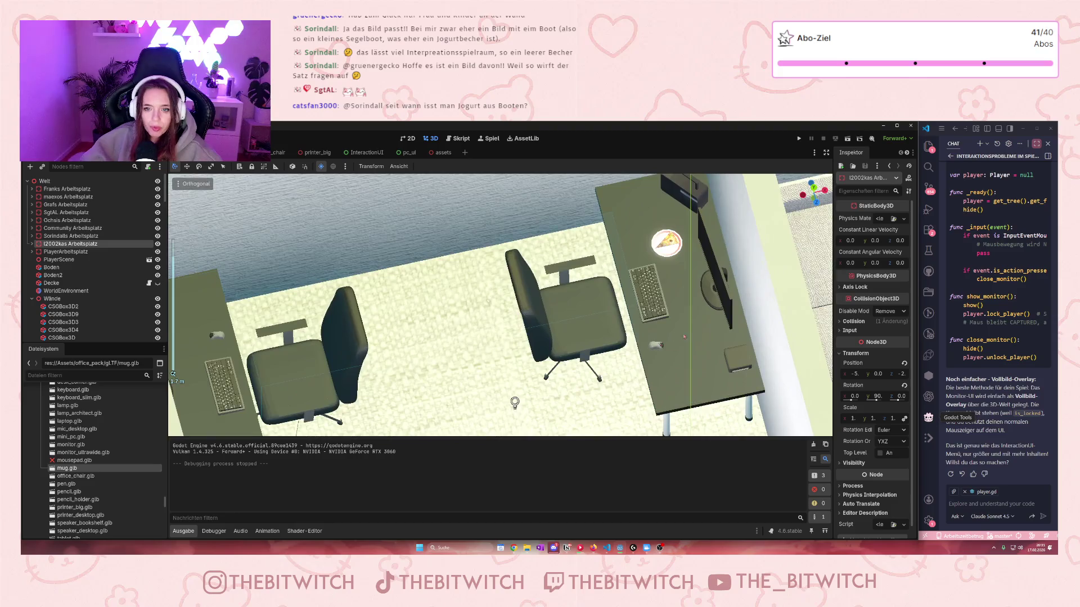
{"action": "left_click", "coordinate": [529, 301]}
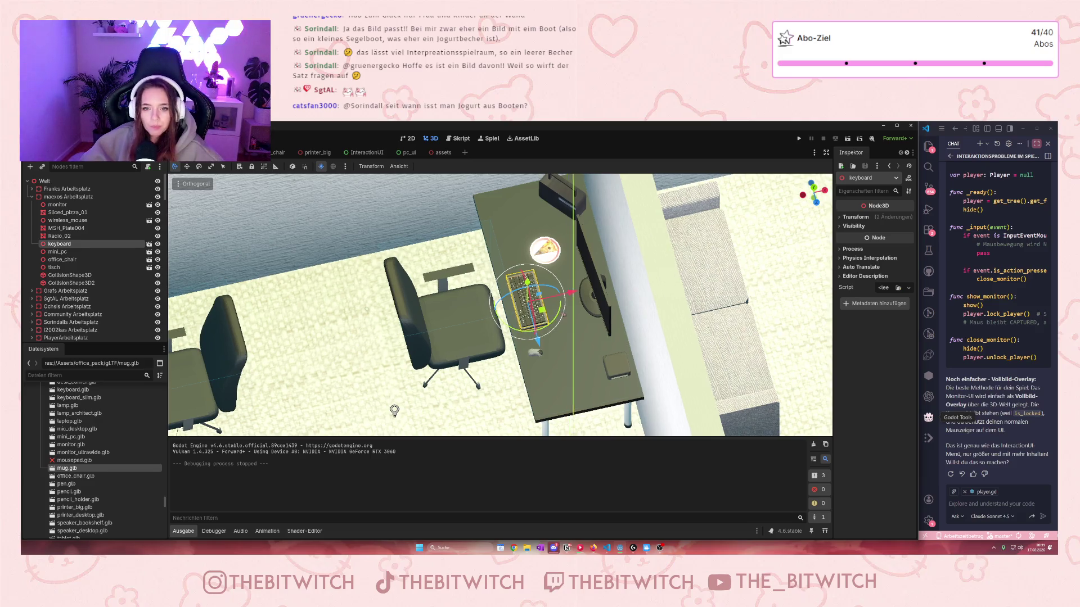
{"action": "left_click_drag", "start_coordinate": [529, 315], "coordinate": [553, 326]}
{"action": "scroll", "coordinate": [553, 326], "scroll_direction": "up", "scroll_amount": 3}
{"action": "scroll", "coordinate": [553, 326], "scroll_direction": "down", "scroll_amount": 6}
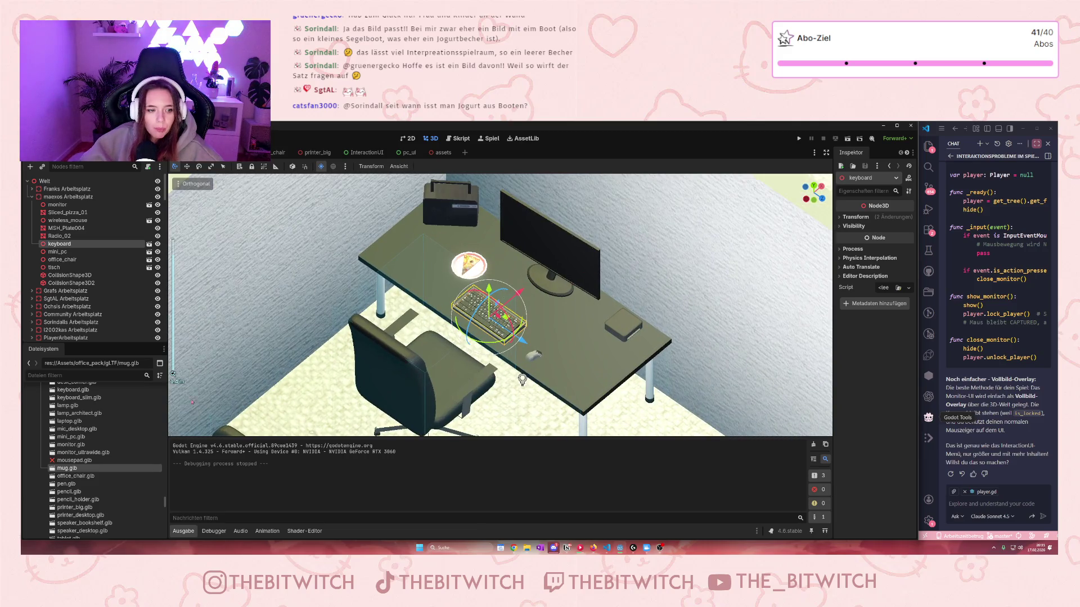
{"action": "scroll", "coordinate": [95, 467], "scroll_direction": "down", "scroll_amount": 3}
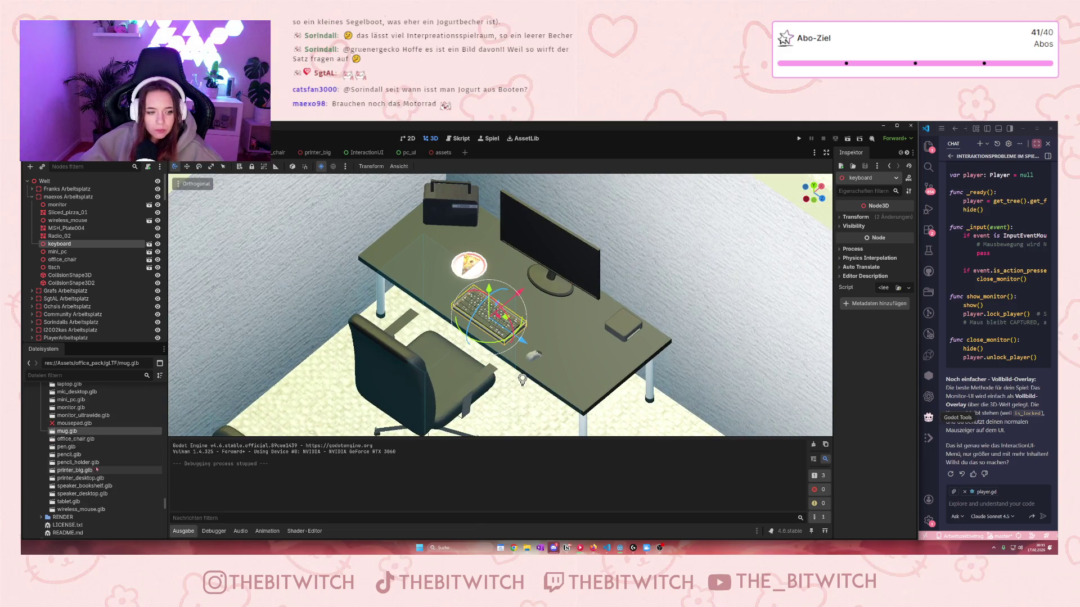
{"action": "scroll", "coordinate": [90, 450], "scroll_direction": "down", "scroll_amount": 7}
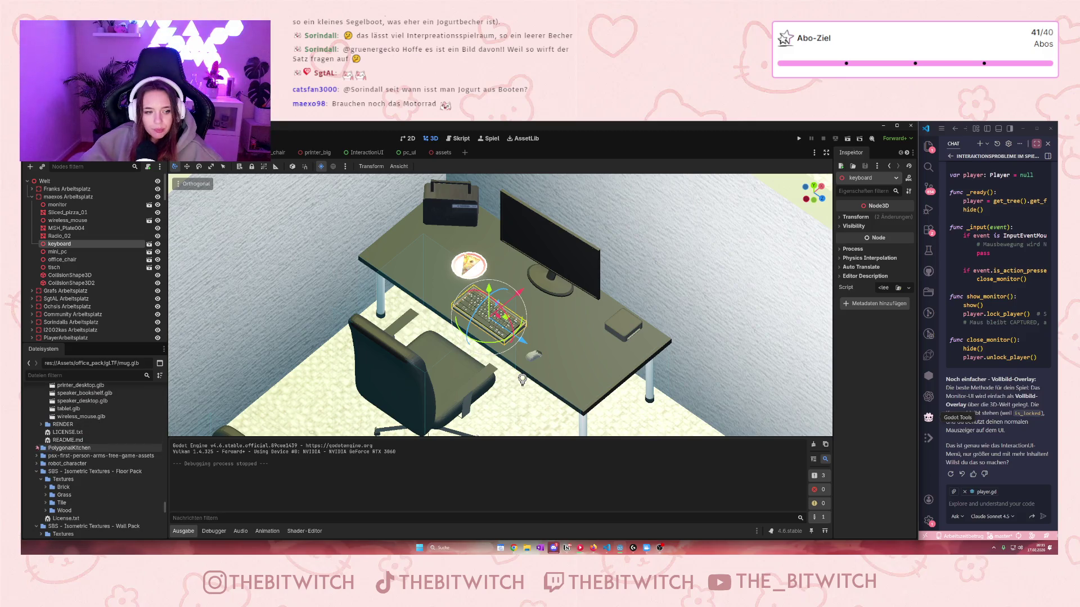
{"action": "scroll", "coordinate": [52, 454], "scroll_direction": "up", "scroll_amount": 3}
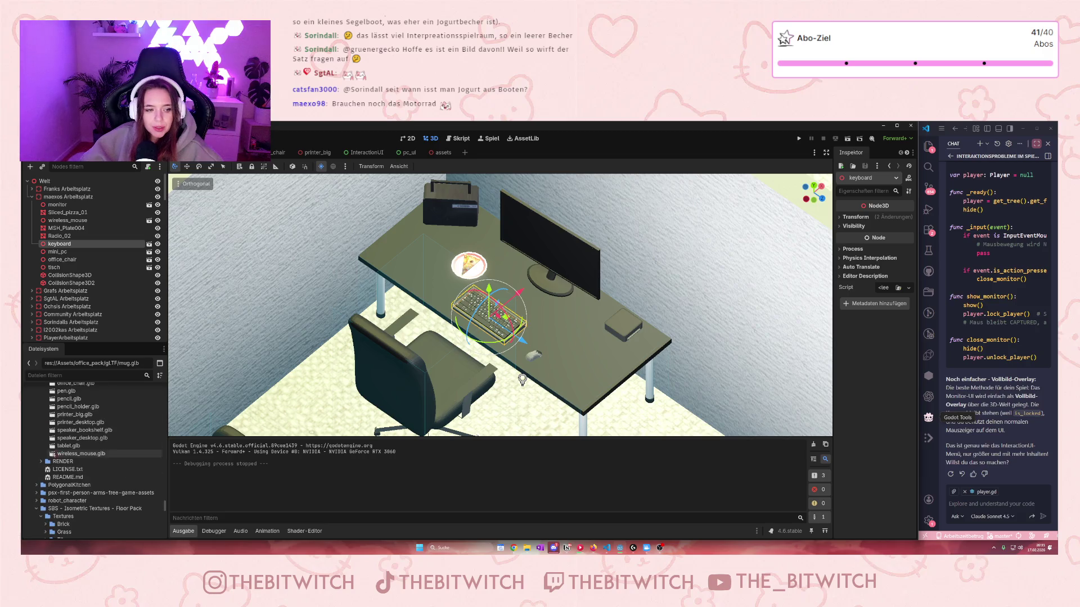
{"action": "left_click", "coordinate": [37, 484]}
{"action": "scroll", "coordinate": [48, 497], "scroll_direction": "up", "scroll_amount": 10}
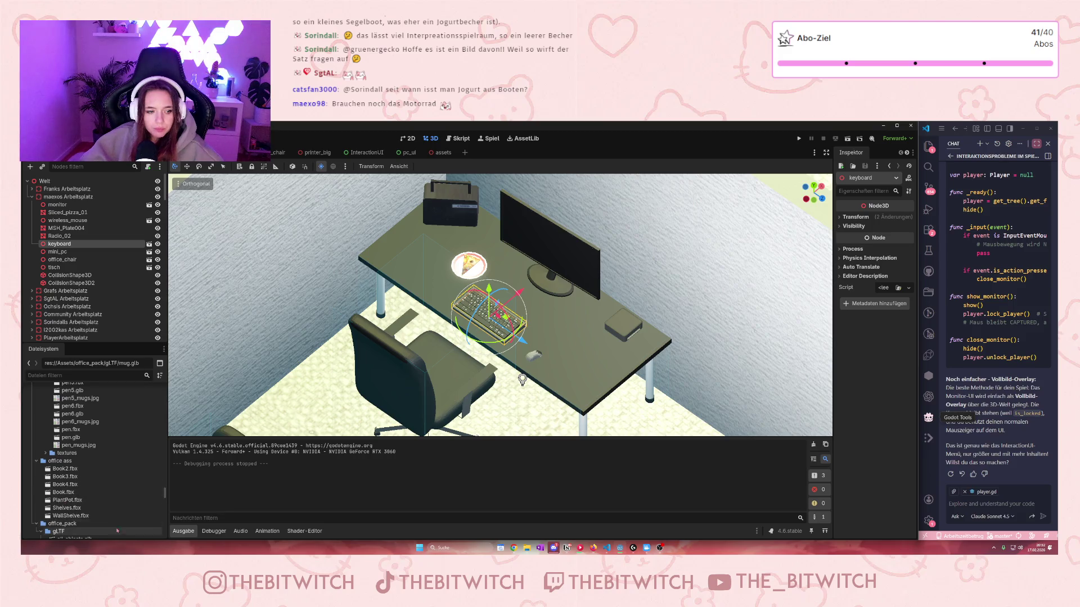
{"action": "mouse_move", "coordinate": [62, 499]}
{"action": "left_mouse_down"}
{"action": "mouse_move", "coordinate": [475, 333]}
{"action": "mouse_move", "coordinate": [568, 351]}
{"action": "left_mouse_up"}
{"action": "scroll", "coordinate": [568, 352], "scroll_direction": "down", "scroll_amount": 3}
{"action": "scroll", "coordinate": [568, 351], "scroll_direction": "up", "scroll_amount": 3}
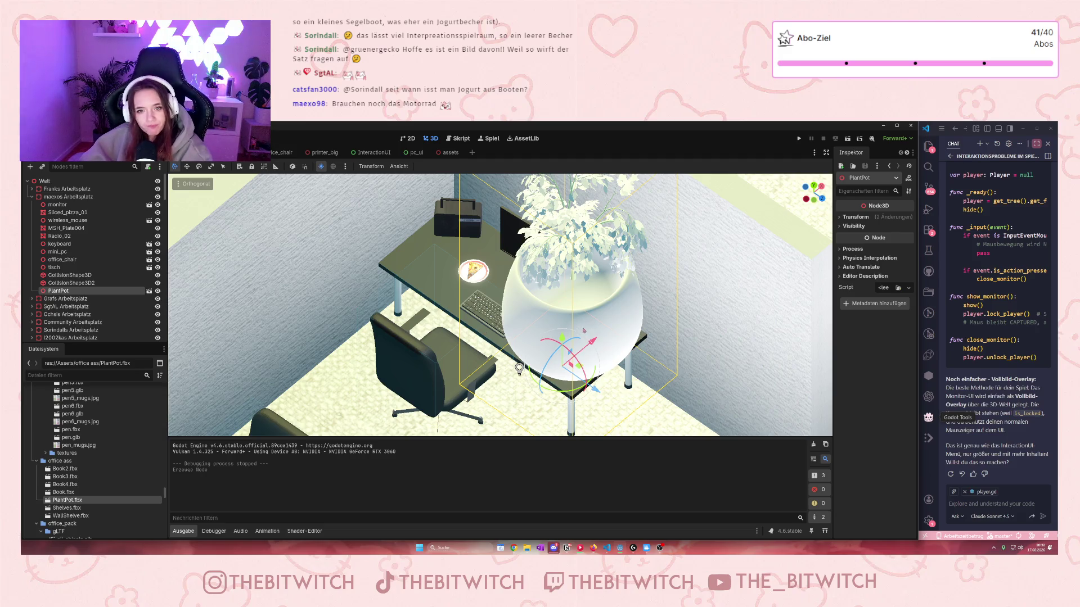
{"action": "key", "text": "Delete"}
{"action": "left_click", "coordinate": [526, 346]}
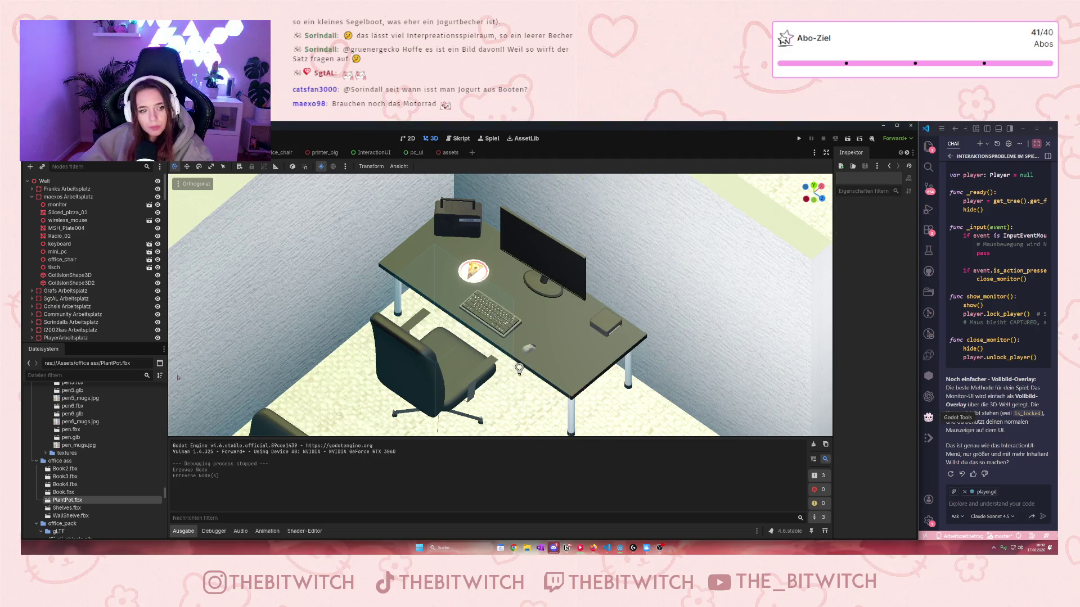
{"action": "scroll", "coordinate": [86, 484], "scroll_direction": "up", "scroll_amount": 1}
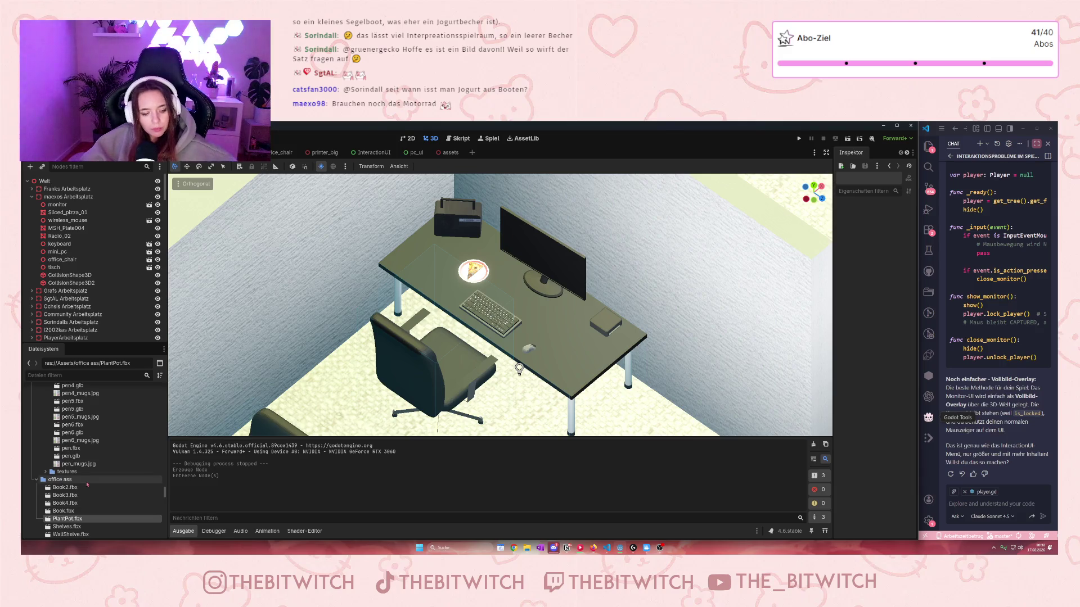
{"action": "scroll", "coordinate": [90, 481], "scroll_direction": "up", "scroll_amount": 3}
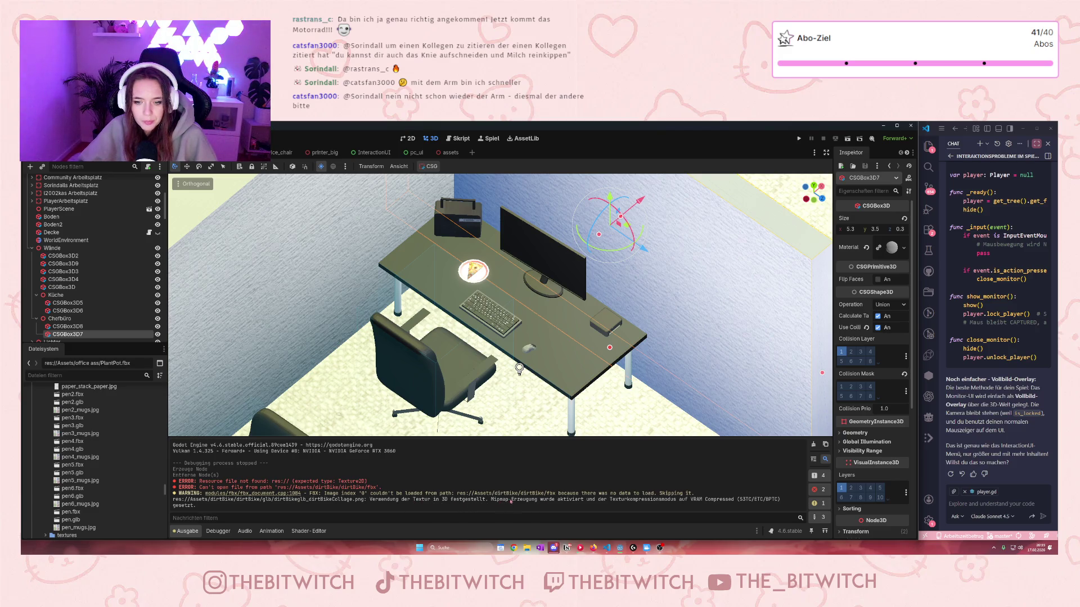
- Scroll the FileSystem dock to the top and expand Assets > dirtBike > dirtBike down to its fbx folder
{"action": "scroll", "coordinate": [88, 467], "scroll_direction": "down", "scroll_amount": 5}
{"action": "scroll", "coordinate": [88, 467], "scroll_direction": "down", "scroll_amount": 10}
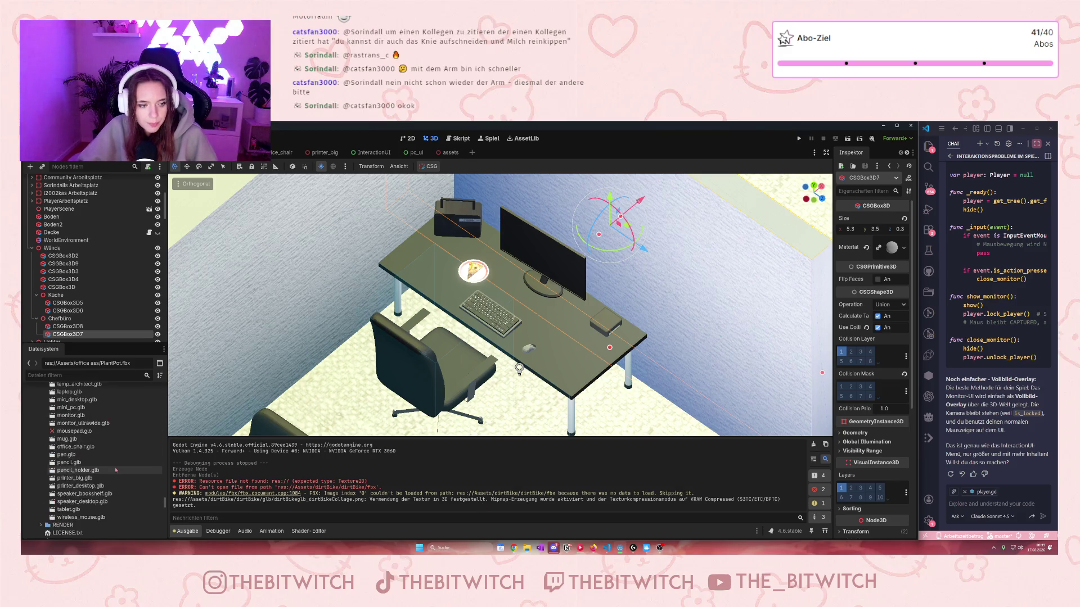
{"action": "scroll", "coordinate": [121, 474], "scroll_direction": "up", "scroll_amount": 10}
{"action": "scroll", "coordinate": [126, 476], "scroll_direction": "down", "scroll_amount": 10}
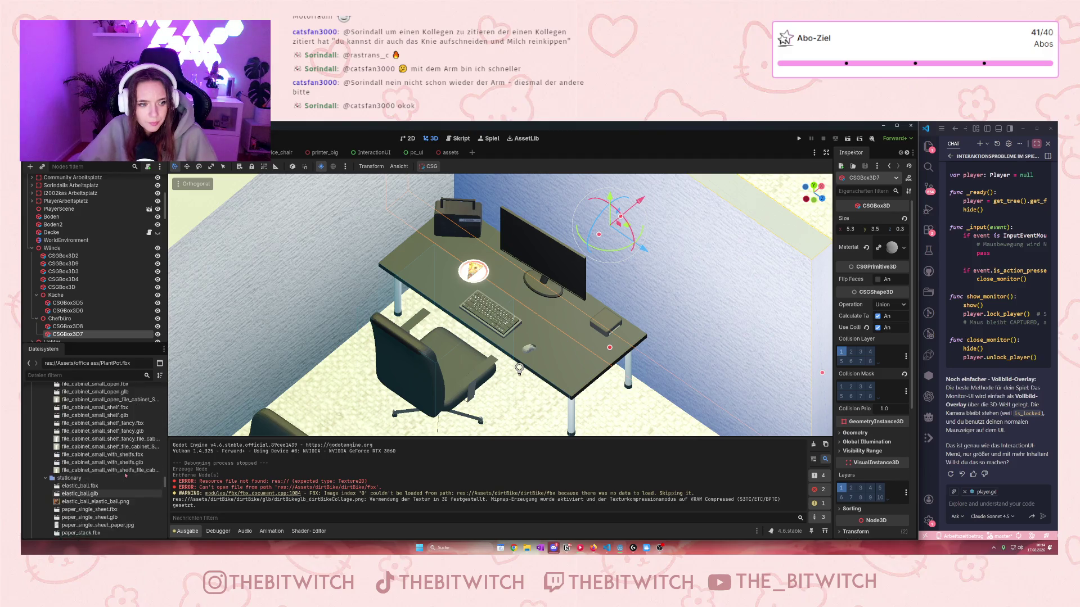
{"action": "scroll", "coordinate": [124, 474], "scroll_direction": "up", "scroll_amount": 10}
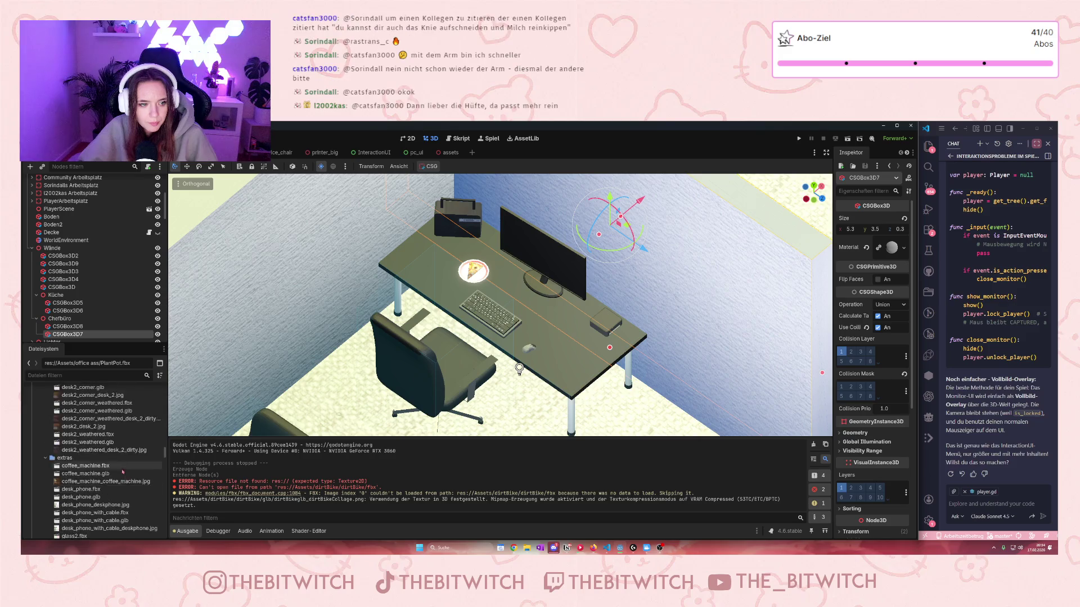
{"action": "scroll", "coordinate": [119, 466], "scroll_direction": "up", "scroll_amount": 10}
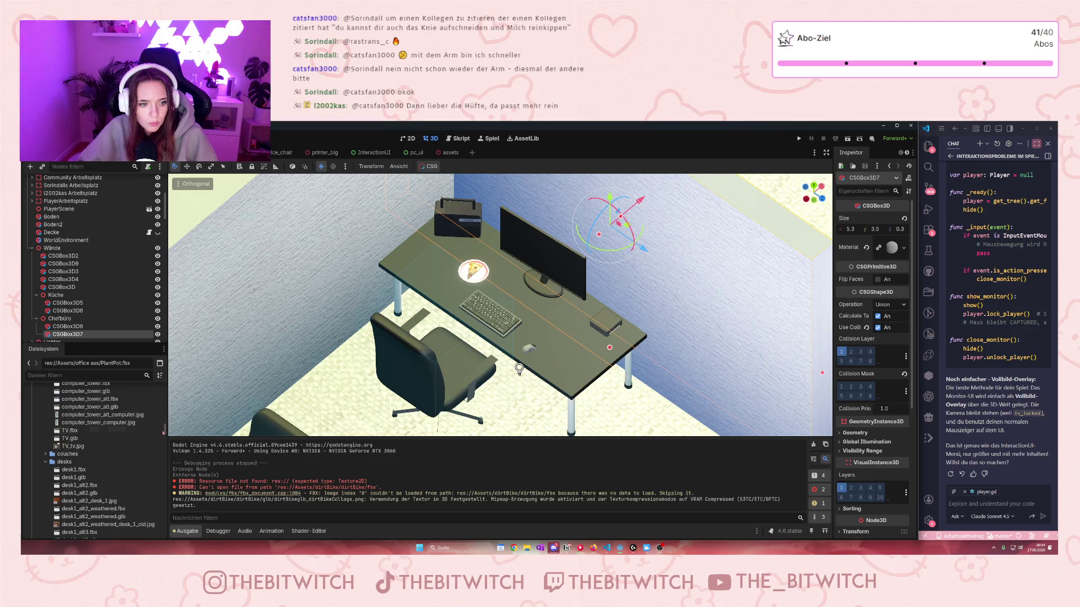
{"action": "scroll", "coordinate": [128, 413], "scroll_direction": "up", "scroll_amount": 15}
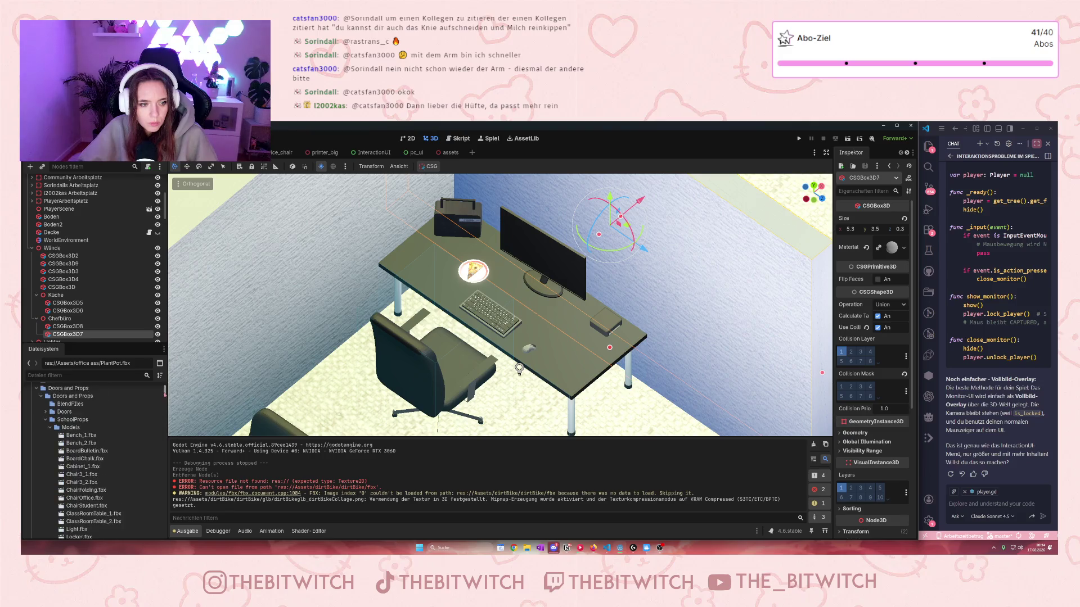
{"action": "left_click", "coordinate": [37, 437]}
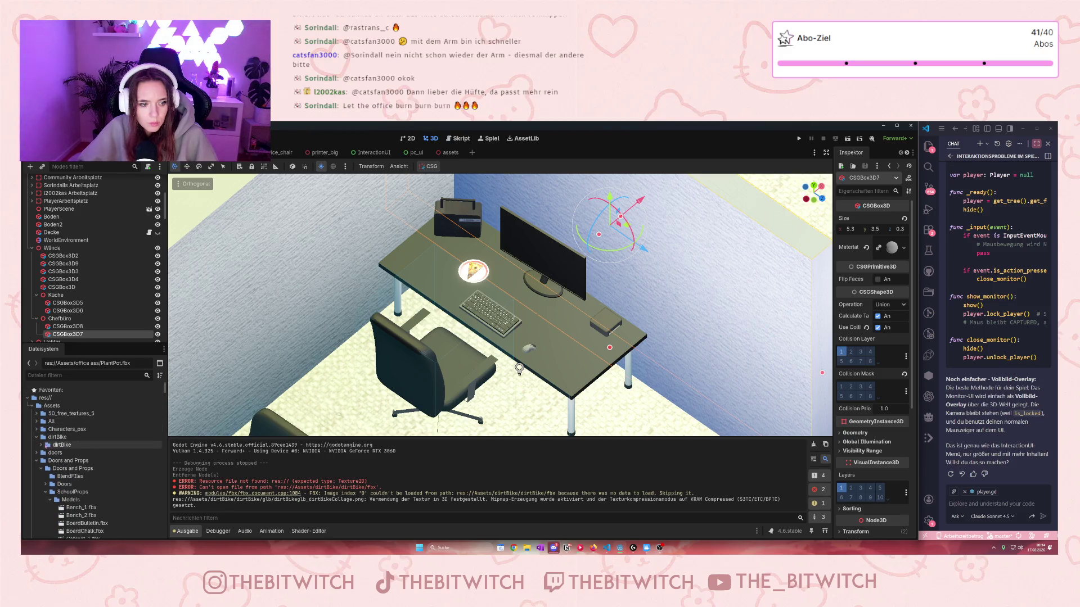
{"action": "left_click", "coordinate": [41, 444]}
{"action": "double_click", "coordinate": [59, 455]}
- Drop dirtBike.fbx into the office, move it down, and look through its texture folder
{"action": "left_click_drag", "start_coordinate": [73, 468], "coordinate": [447, 284]}
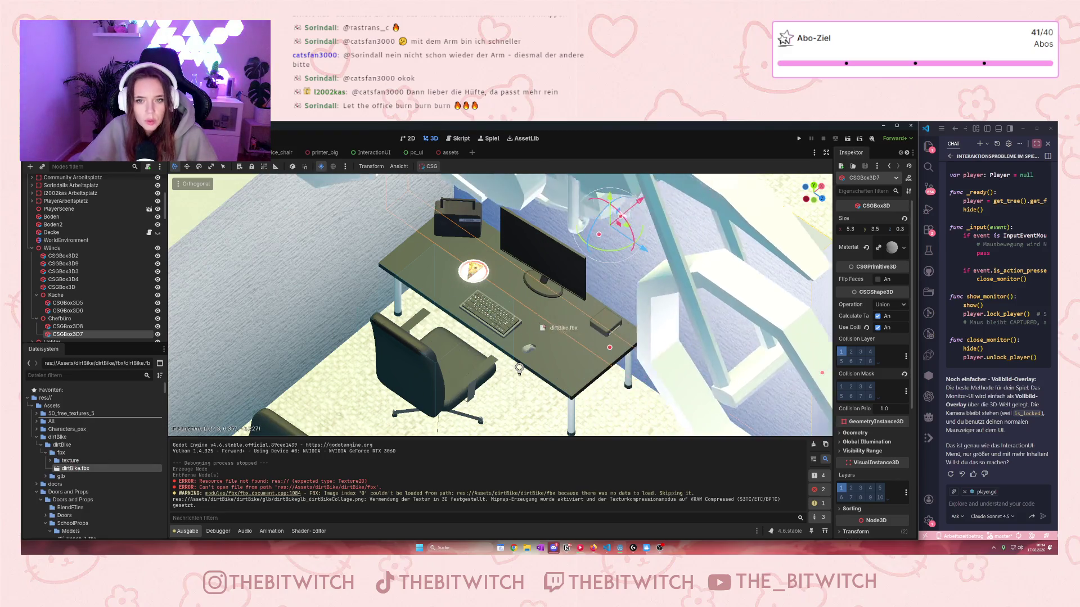
{"action": "scroll", "coordinate": [447, 284], "scroll_direction": "down", "scroll_amount": 5}
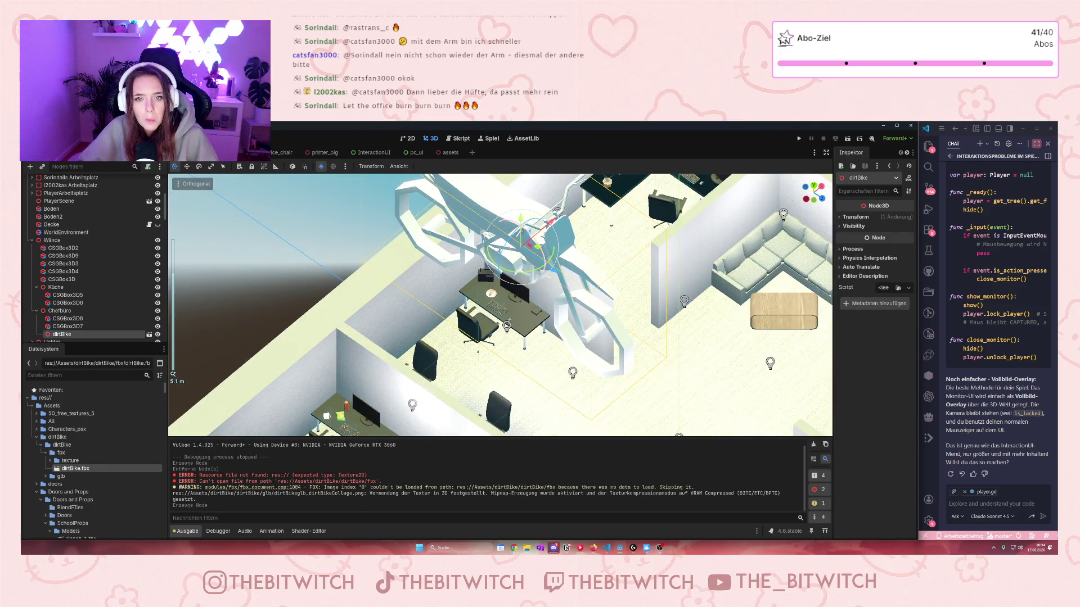
{"action": "left_click_drag", "start_coordinate": [522, 242], "coordinate": [529, 314]}
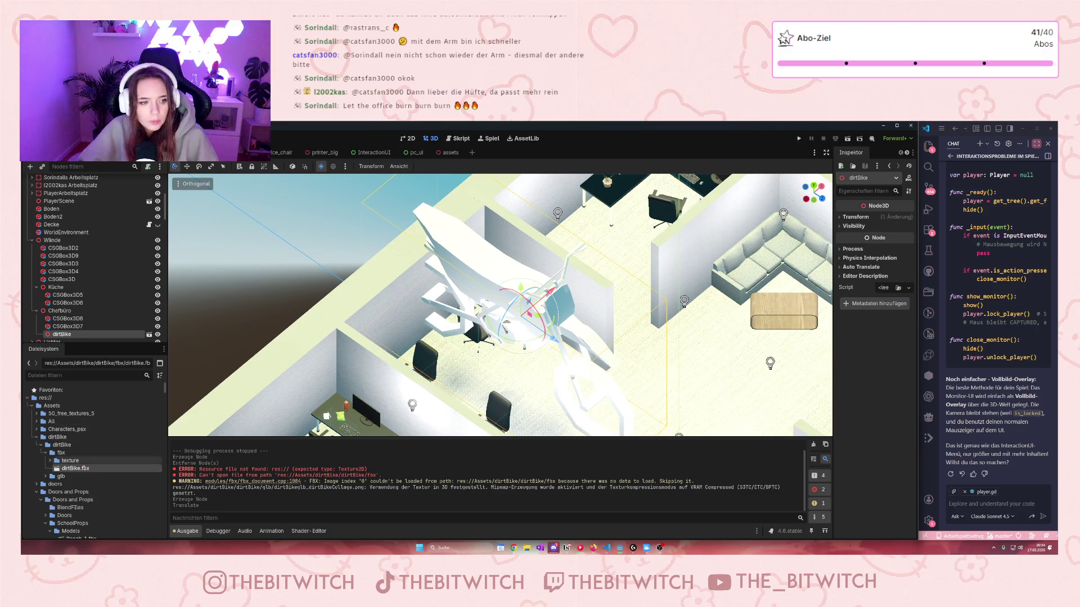
{"action": "right_click", "coordinate": [68, 470]}
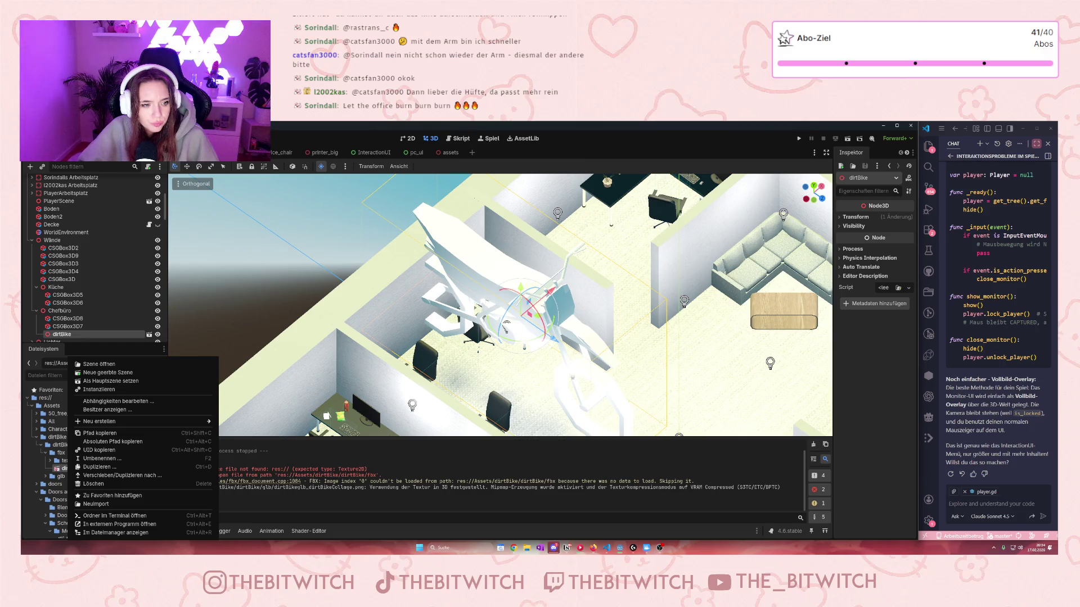
{"action": "key", "text": "Escape"}
{"action": "left_click", "coordinate": [50, 460]}
{"action": "left_click", "coordinate": [77, 468]}
{"action": "left_click", "coordinate": [74, 477]}
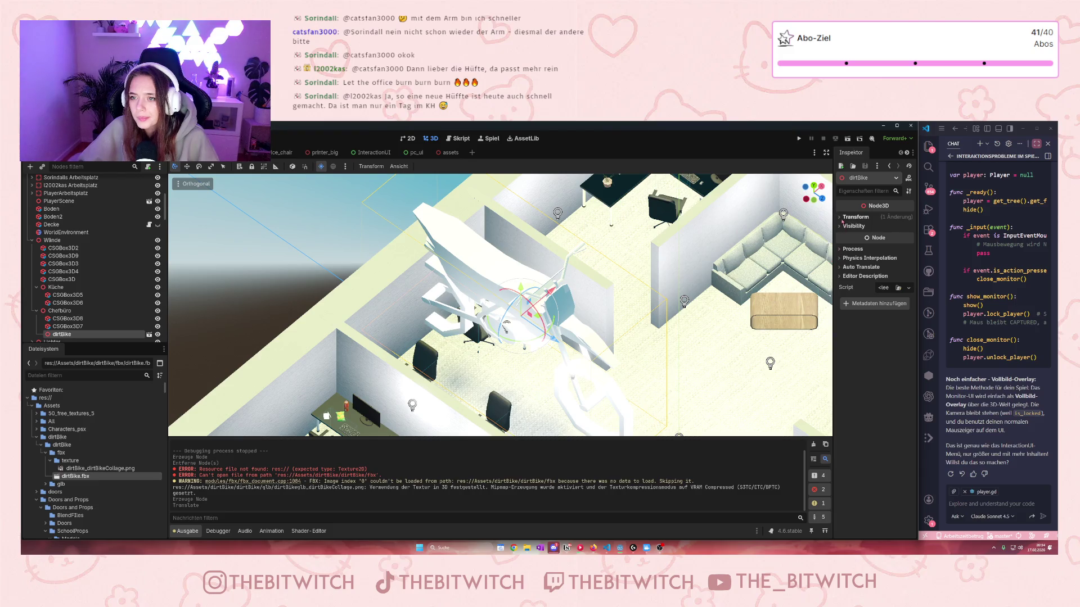
- Review the dirtBike node's Transform, Resource, Visibility and Physics Interpolation sections, expand the glb folder, and delete the node
{"action": "left_click", "coordinate": [855, 217]}
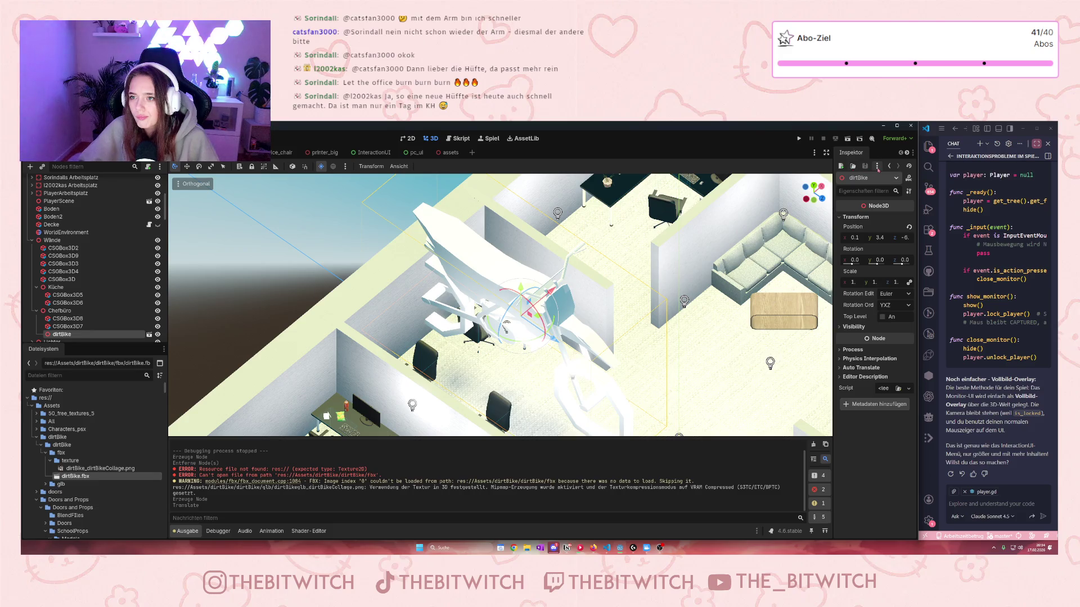
{"action": "left_click", "coordinate": [877, 166]}
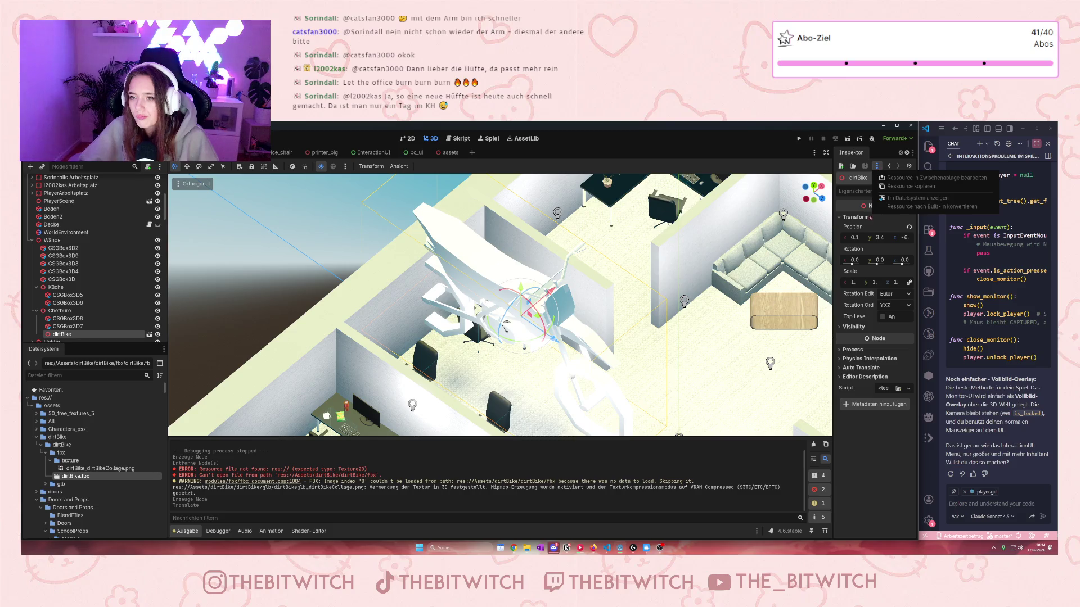
{"action": "left_click", "coordinate": [846, 333]}
{"action": "left_click", "coordinate": [849, 327]}
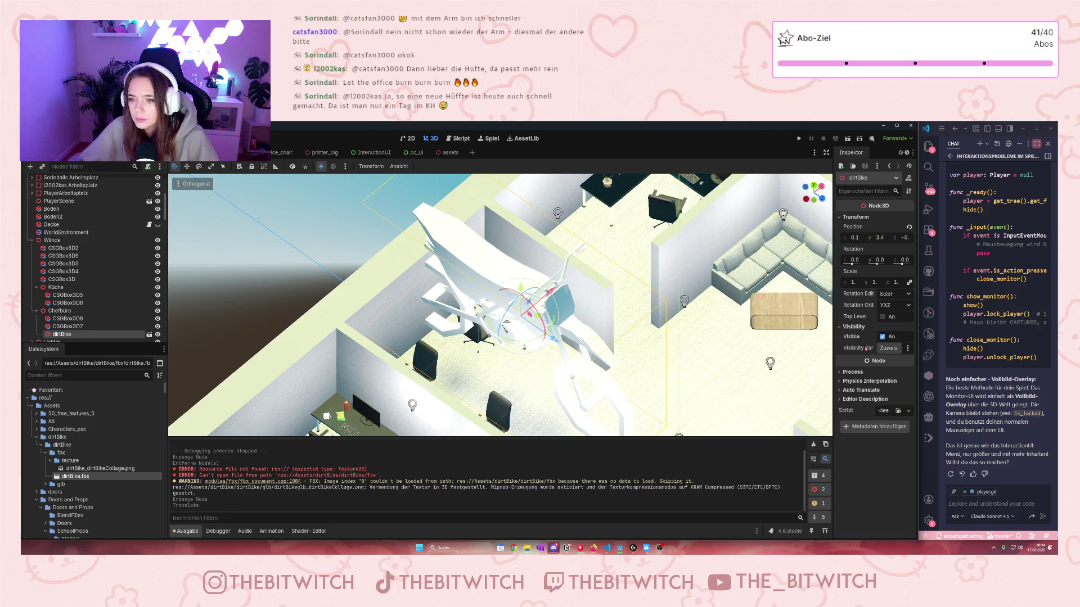
{"action": "mouse_move", "coordinate": [866, 349]}
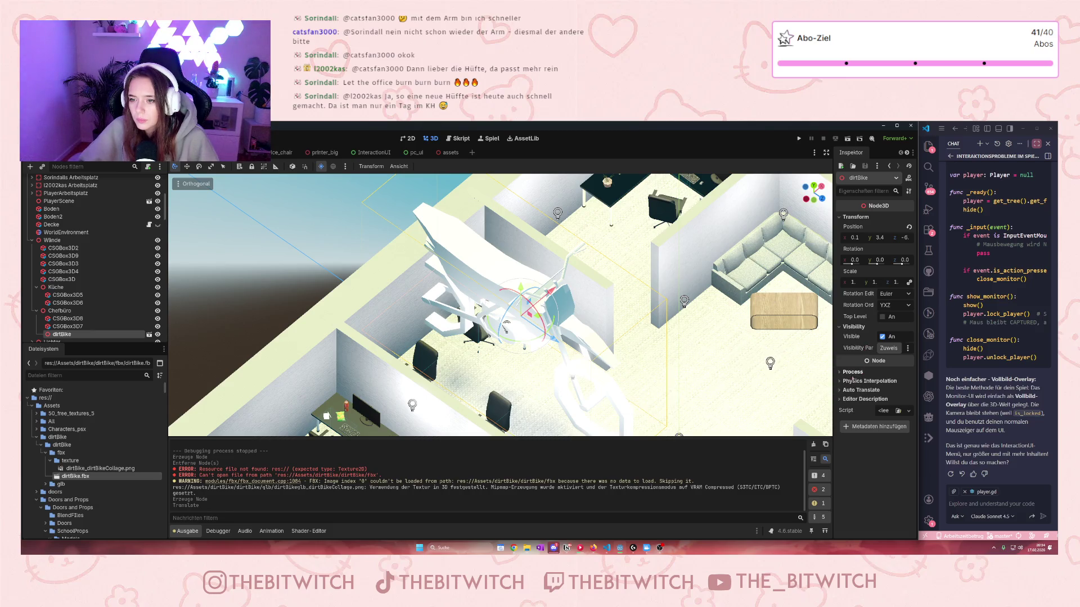
{"action": "left_click", "coordinate": [838, 381]}
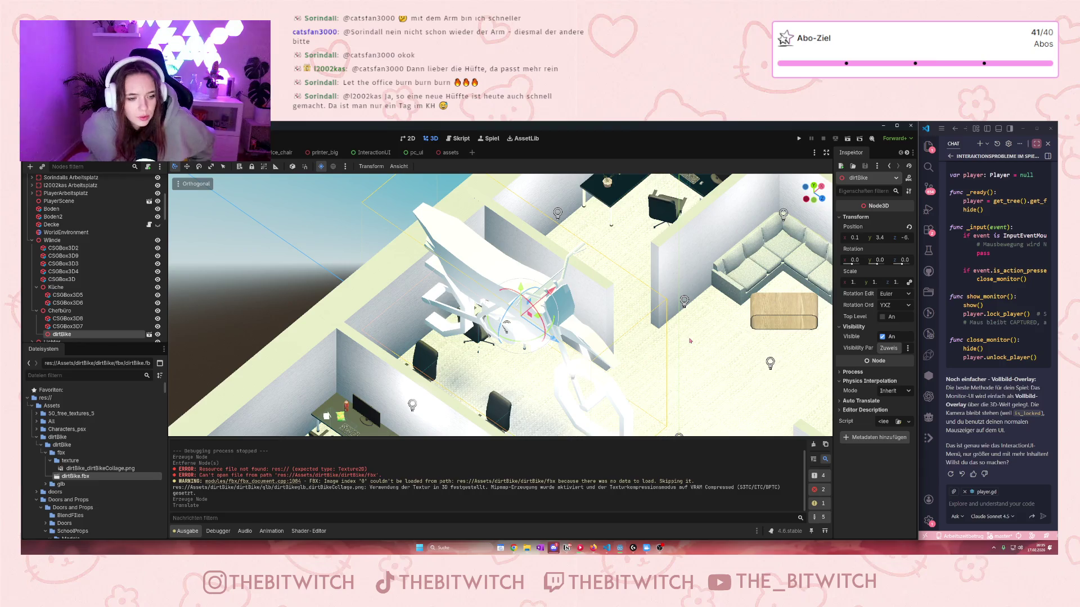
{"action": "left_click", "coordinate": [46, 483]}
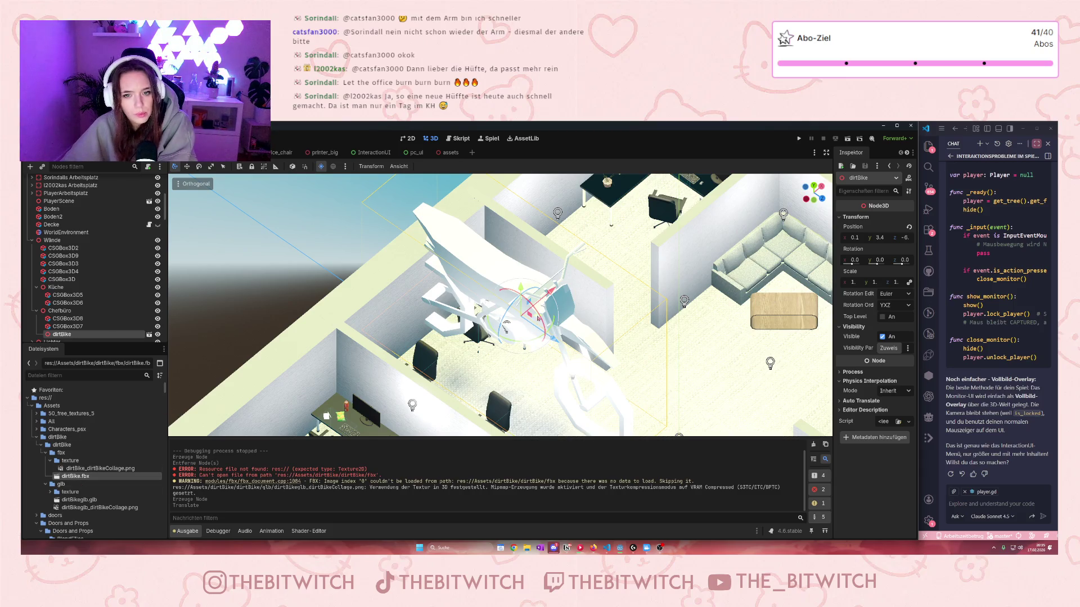
{"action": "key", "text": "Delete"}
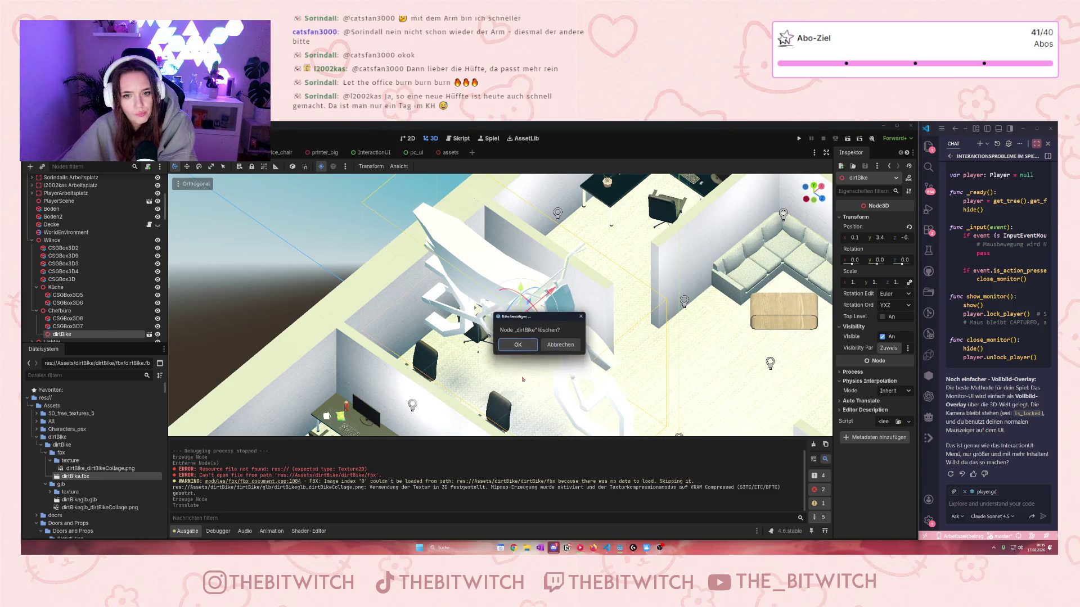
- Confirm deleting dirtBike and drop dirtBikeglb.glb into the office scene
{"action": "left_click", "coordinate": [518, 346]}
{"action": "mouse_move", "coordinate": [79, 500]}
{"action": "left_mouse_down"}
{"action": "mouse_move", "coordinate": [540, 315]}
{"action": "mouse_move", "coordinate": [578, 336]}
{"action": "left_mouse_up"}
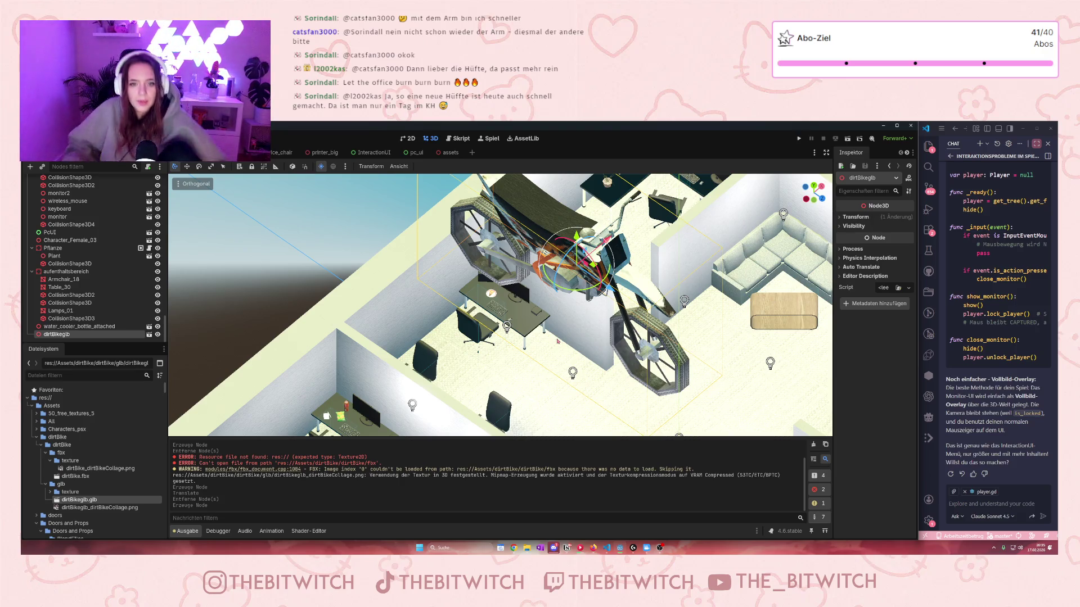
{"action": "scroll", "coordinate": [646, 295], "scroll_direction": "down", "scroll_amount": 4}
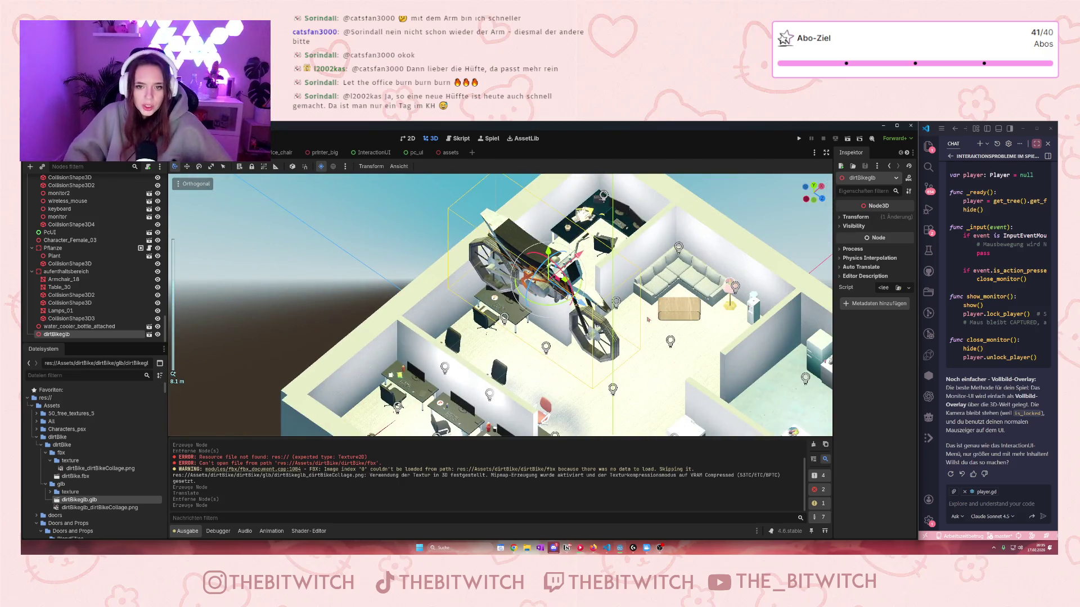
{"action": "left_click_drag", "start_coordinate": [712, 244], "coordinate": [735, 247]}
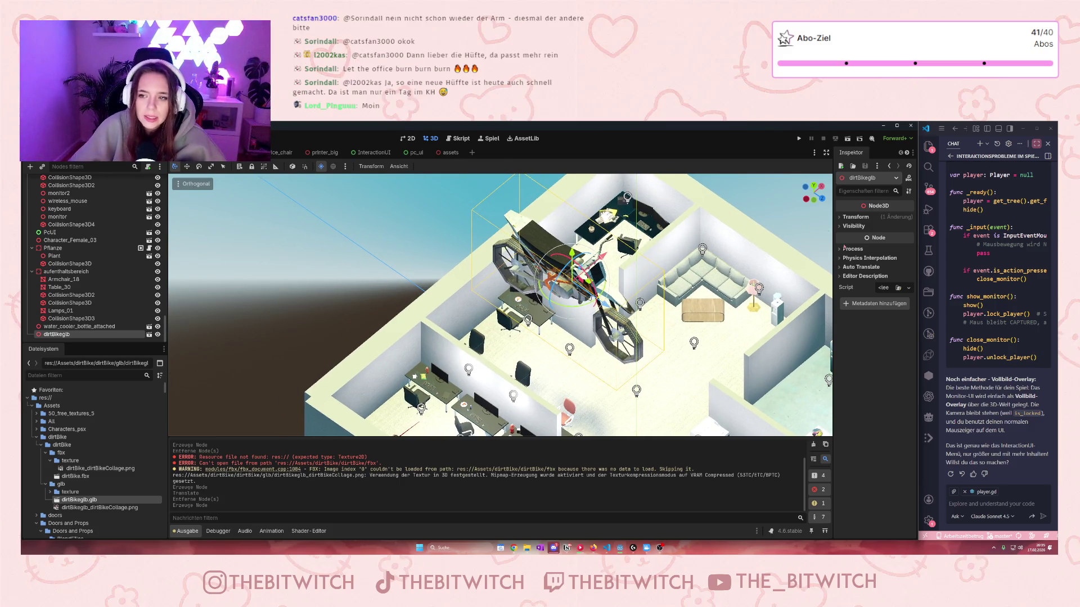
- Try scale values 0.8 and 1.5 on the bike, undoing back to the smaller size
{"action": "left_click", "coordinate": [855, 217]}
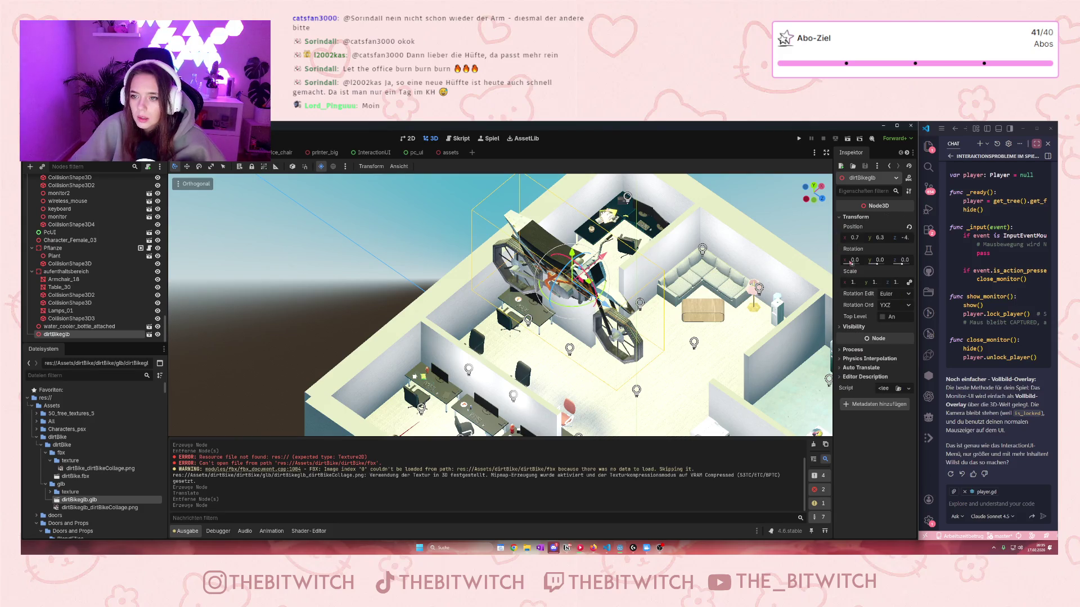
{"action": "left_click", "coordinate": [857, 282]}
{"action": "type", "text": "0"}
{"action": "key", "text": "Return"}
{"action": "key", "text": "ctrl+z"}
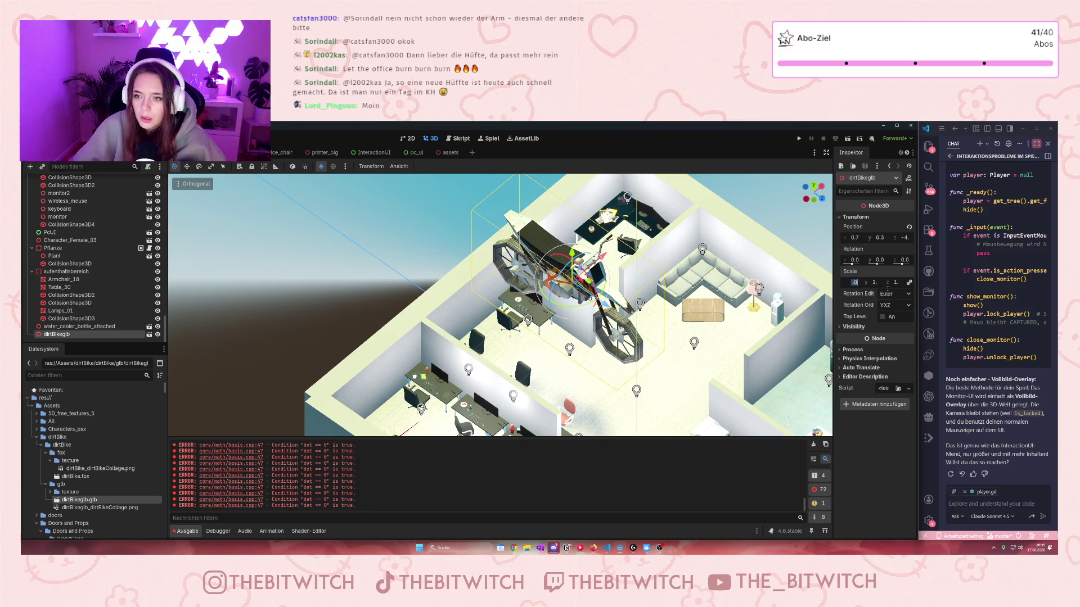
{"action": "type", "text": ".8"}
{"action": "key", "text": "Return"}
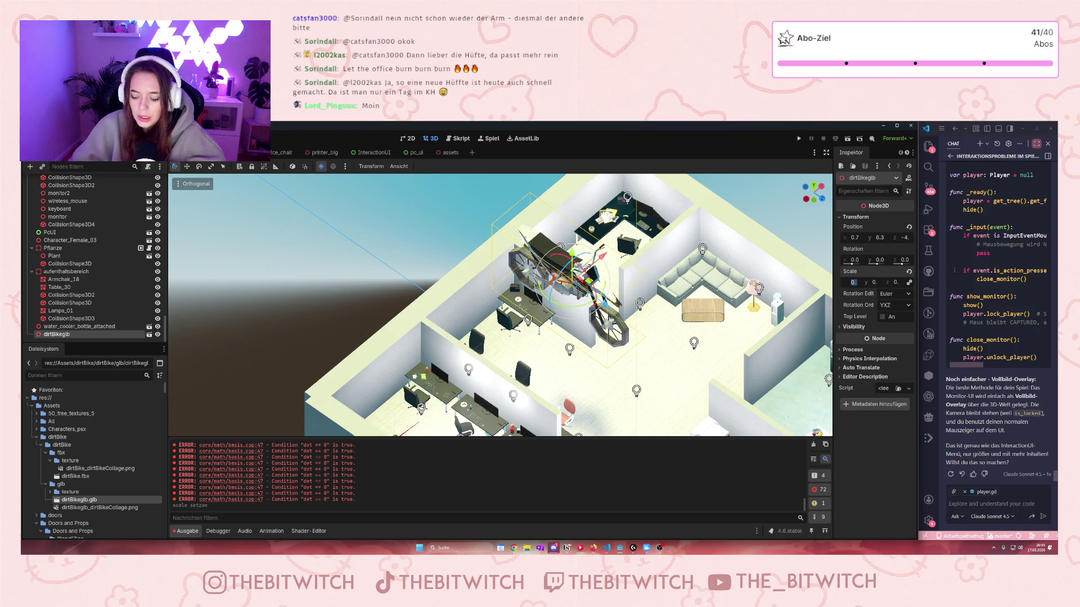
{"action": "type", "text": "1.5"}
{"action": "key", "text": "Return"}
{"action": "key", "text": "ctrl+z"}
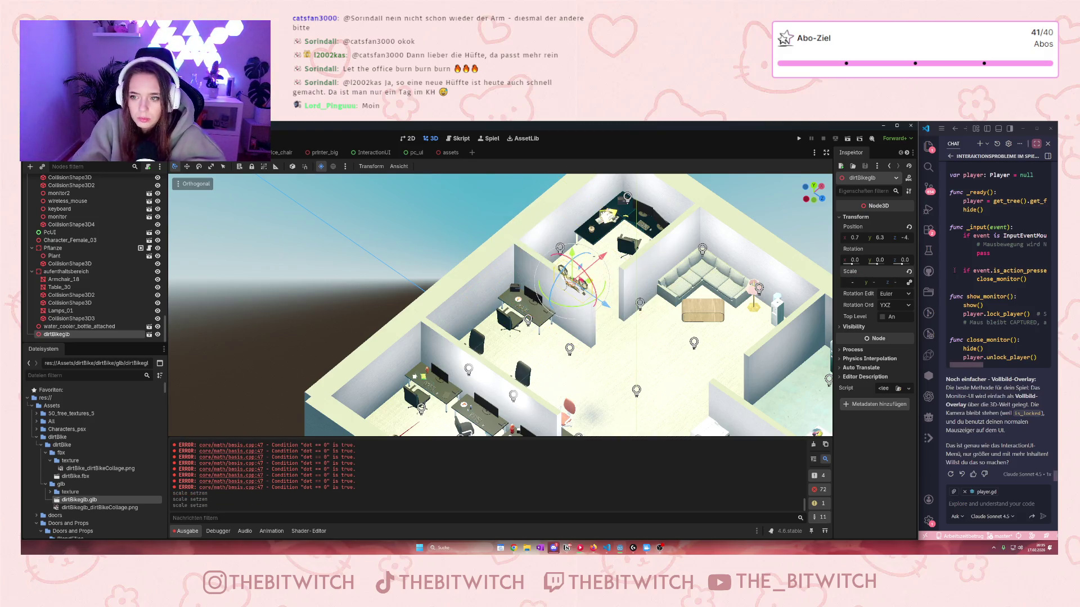
{"action": "key", "text": "ctrl+z"}
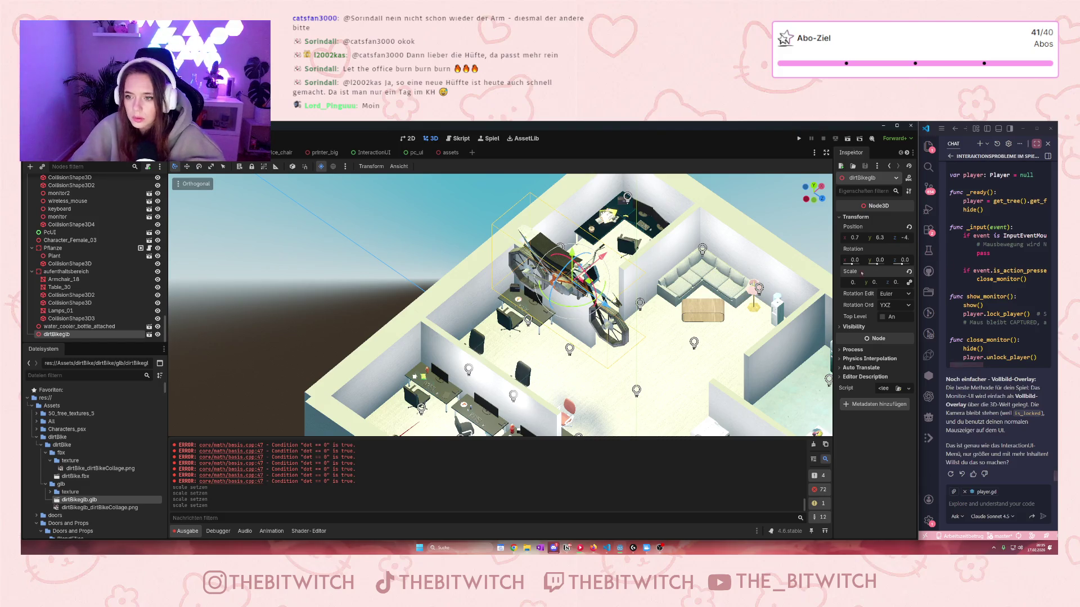
- Shrink the bike to a 0.2 scale and lower it to floor height
{"action": "left_click", "coordinate": [853, 283]}
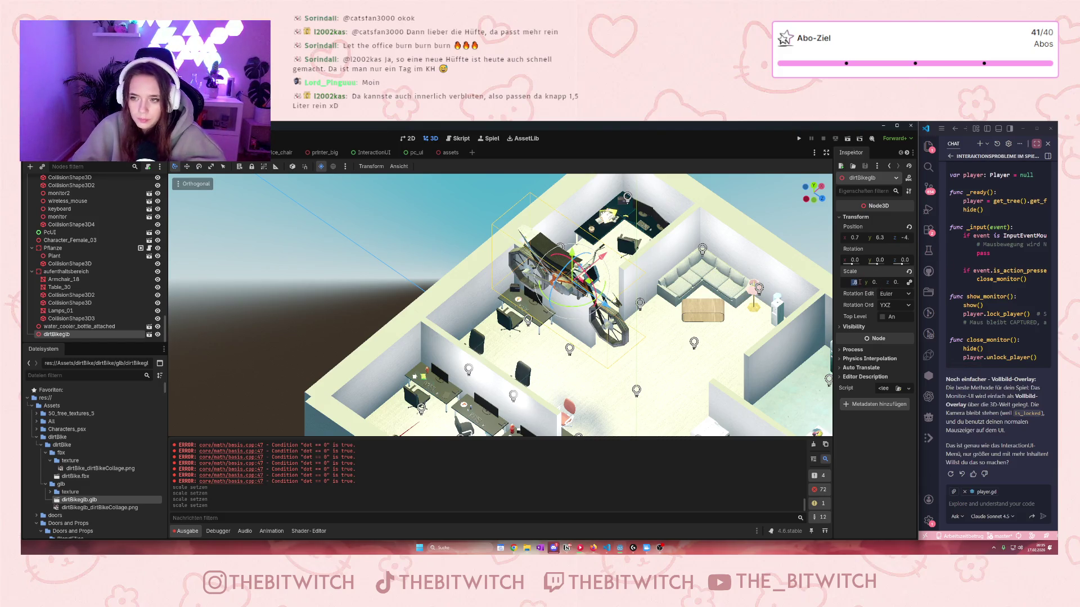
{"action": "type", "text": ".8"}
{"action": "key", "text": "Return"}
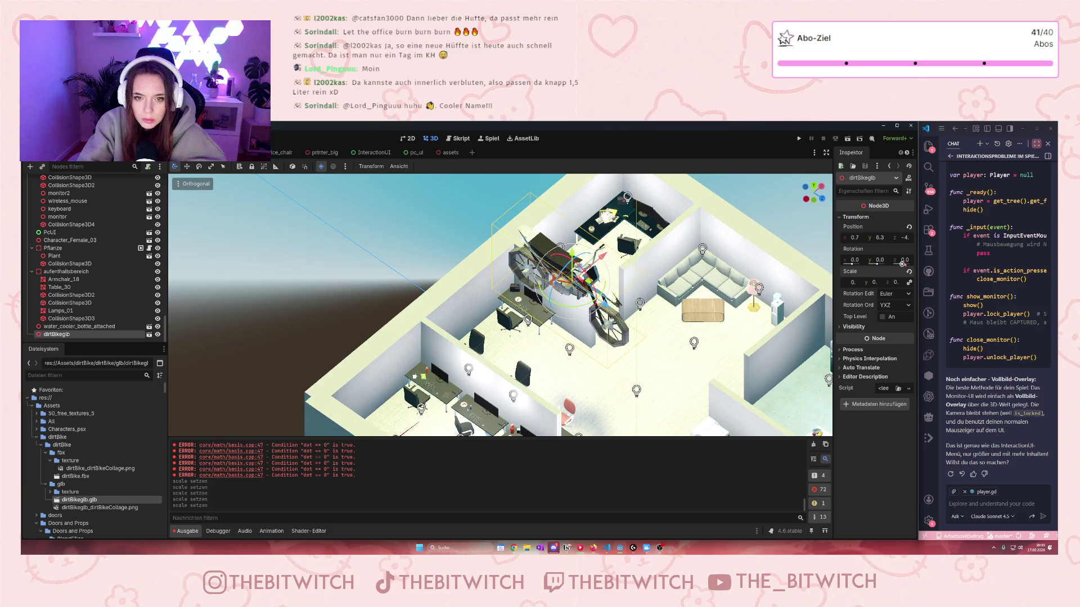
{"action": "key", "text": "Return"}
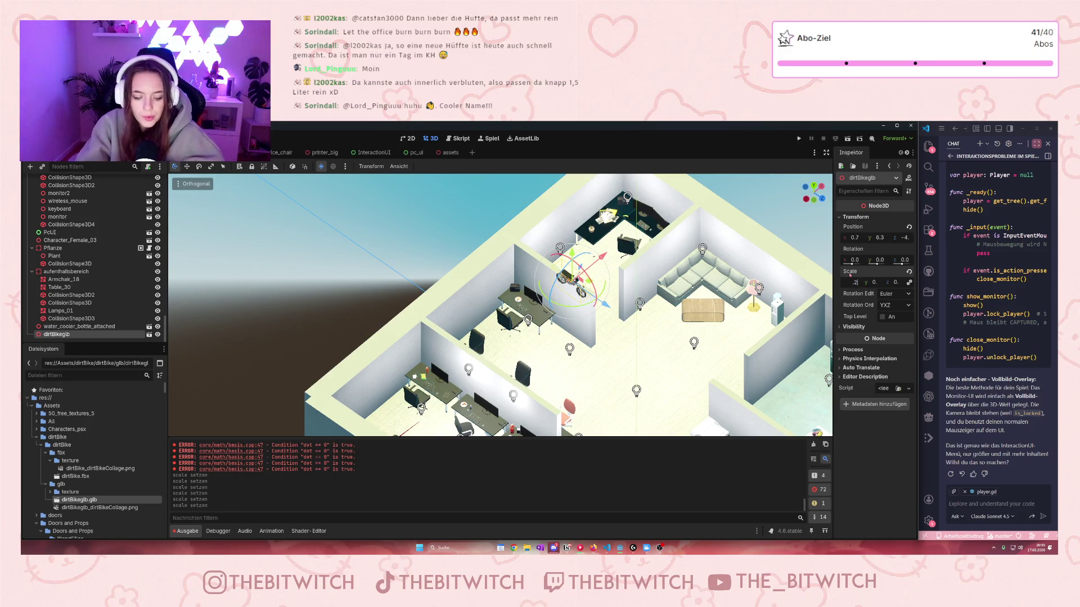
{"action": "key", "text": "Return"}
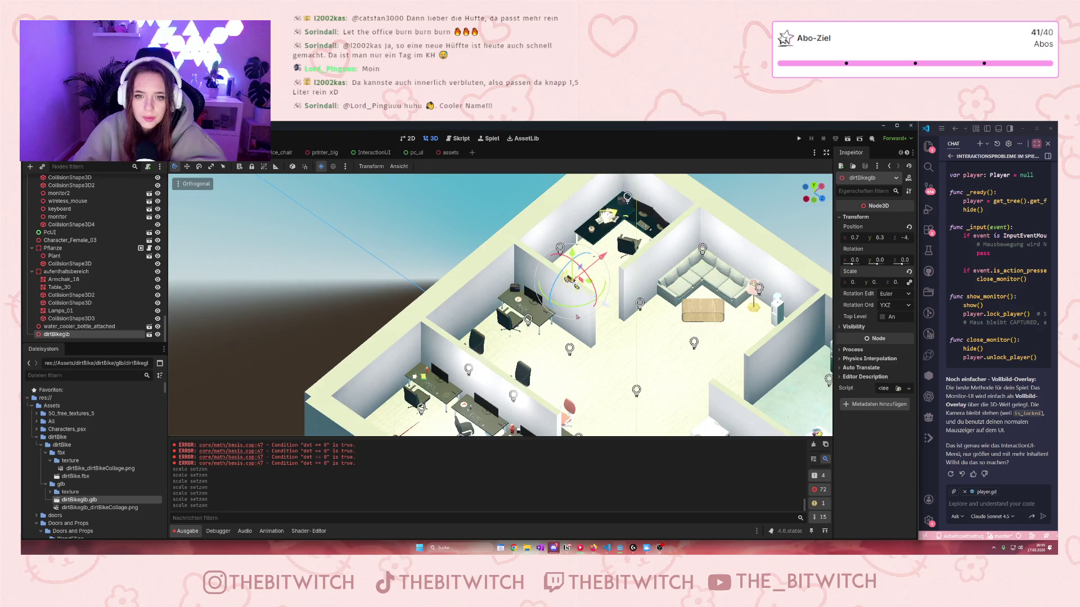
{"action": "scroll", "coordinate": [606, 307], "scroll_direction": "up", "scroll_amount": 5}
{"action": "mouse_move", "coordinate": [633, 256]}
{"action": "left_mouse_down"}
{"action": "mouse_move", "coordinate": [633, 400]}
{"action": "mouse_move", "coordinate": [631, 388]}
{"action": "left_mouse_up"}
{"action": "scroll", "coordinate": [631, 388], "scroll_direction": "up", "scroll_amount": 3}
{"action": "scroll", "coordinate": [787, 292], "scroll_direction": "down", "scroll_amount": 2}
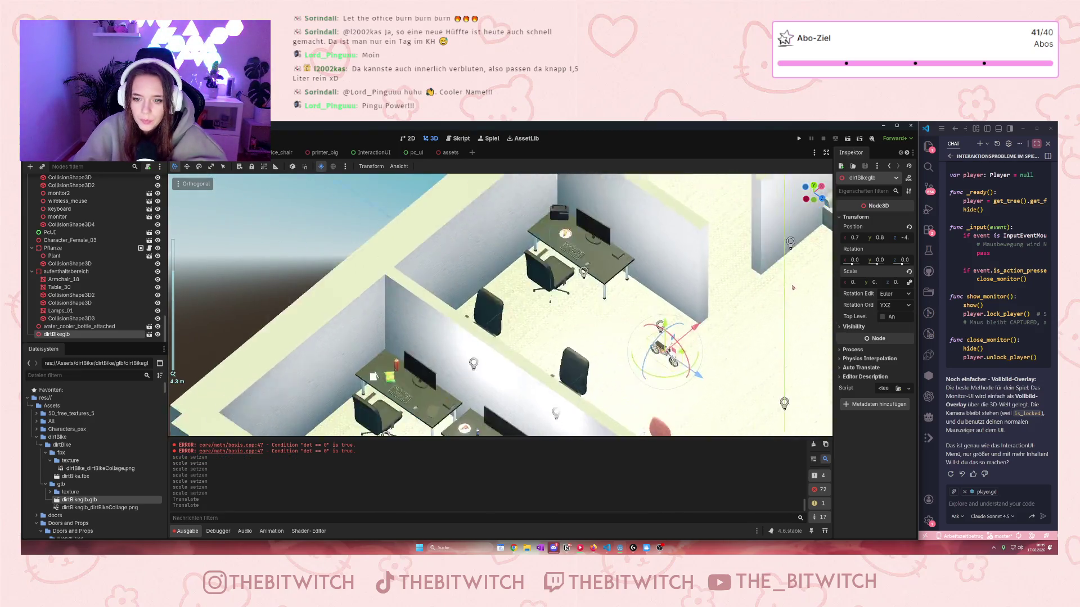
- Parent dirtBikeglb under Community Arbeitsplatz and shrink it further with a new X scale
{"action": "mouse_move", "coordinate": [695, 309]}
{"action": "left_mouse_down"}
{"action": "mouse_move", "coordinate": [635, 374]}
{"action": "mouse_move", "coordinate": [571, 396]}
{"action": "left_mouse_up"}
{"action": "scroll", "coordinate": [571, 396], "scroll_direction": "up", "scroll_amount": 5}
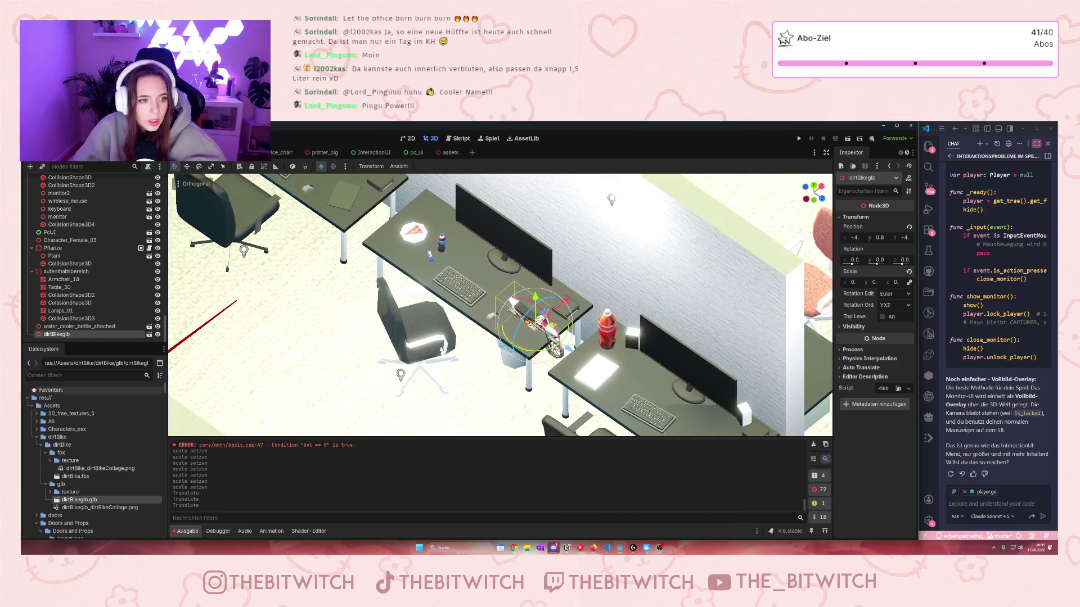
{"action": "mouse_move", "coordinate": [68, 340]}
{"action": "left_mouse_down"}
{"action": "mouse_move", "coordinate": [84, 316]}
{"action": "mouse_move", "coordinate": [82, 162]}
{"action": "mouse_move", "coordinate": [67, 199]}
{"action": "mouse_move", "coordinate": [59, 317]}
{"action": "left_mouse_up"}
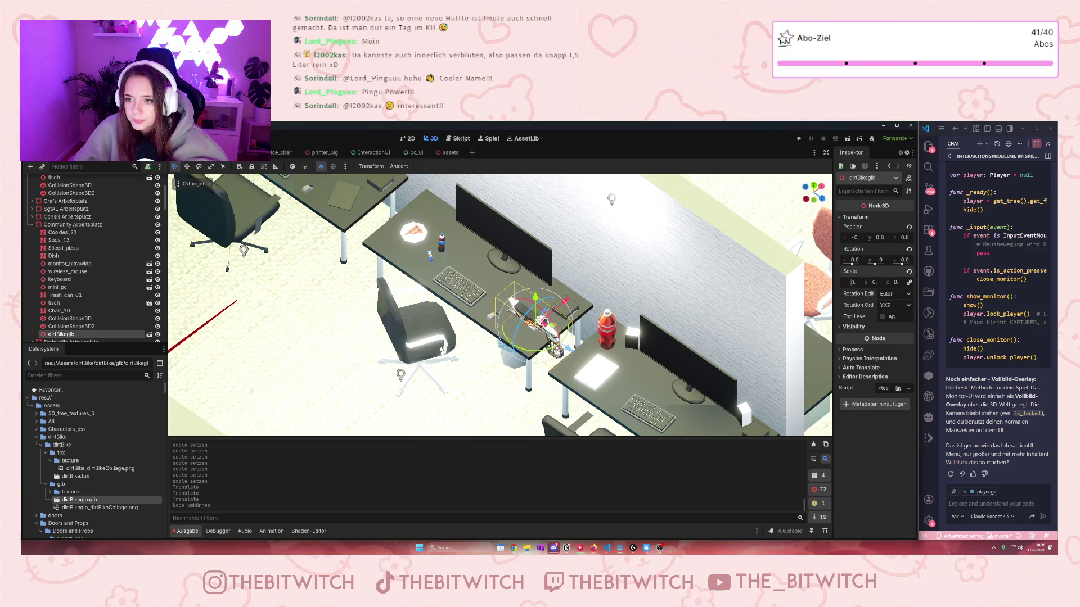
{"action": "key", "text": "Return"}
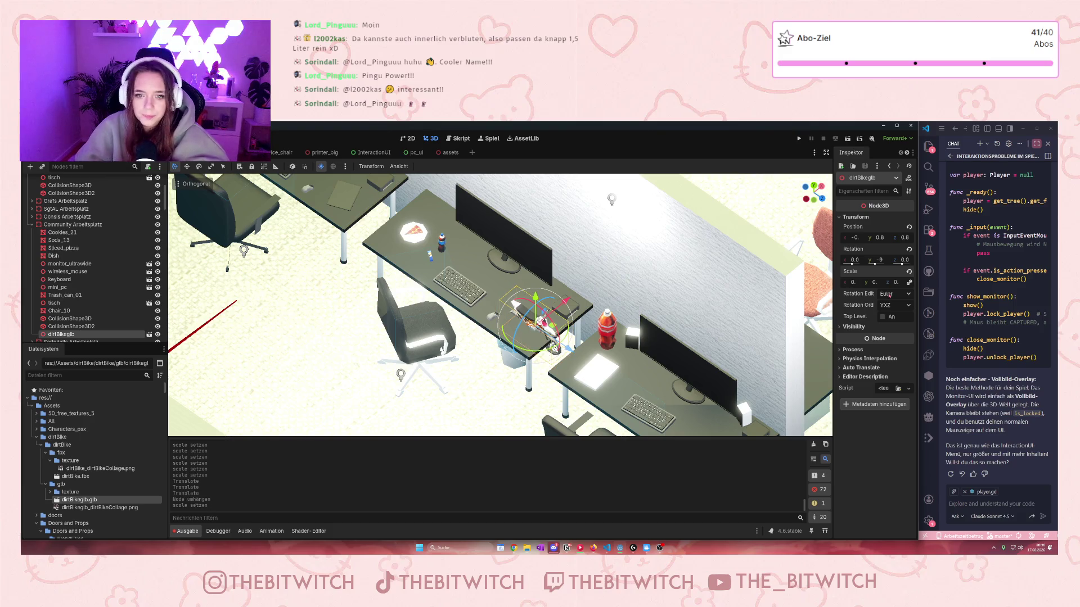
{"action": "left_click", "coordinate": [853, 282]}
{"action": "type", "text": "9"}
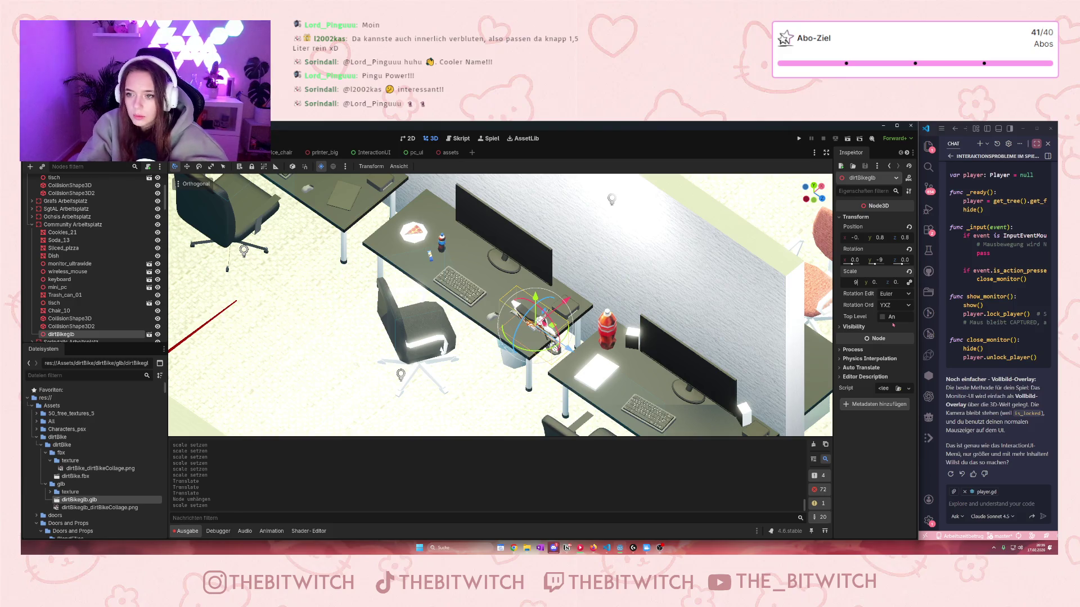
{"action": "key", "text": "Return"}
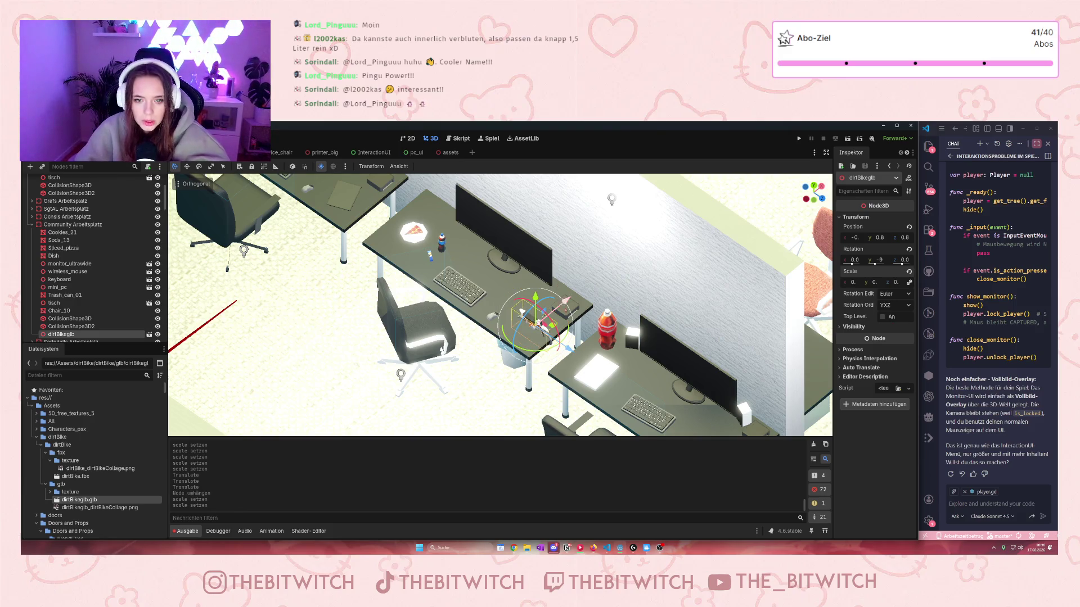
- Set the tiny bike on the desk beside the pizza and turn it about 35 degrees
{"action": "left_click_drag", "start_coordinate": [535, 296], "coordinate": [535, 287]}
{"action": "mouse_move", "coordinate": [567, 340]}
{"action": "left_mouse_down"}
{"action": "mouse_move", "coordinate": [463, 268]}
{"action": "mouse_move", "coordinate": [454, 254]}
{"action": "mouse_move", "coordinate": [479, 238]}
{"action": "left_mouse_up"}
{"action": "scroll", "coordinate": [479, 238], "scroll_direction": "up", "scroll_amount": 3}
{"action": "scroll", "coordinate": [479, 238], "scroll_direction": "down", "scroll_amount": 2}
{"action": "left_click_drag", "start_coordinate": [605, 293], "coordinate": [623, 295]}
{"action": "left_click_drag", "start_coordinate": [635, 243], "coordinate": [640, 239]}
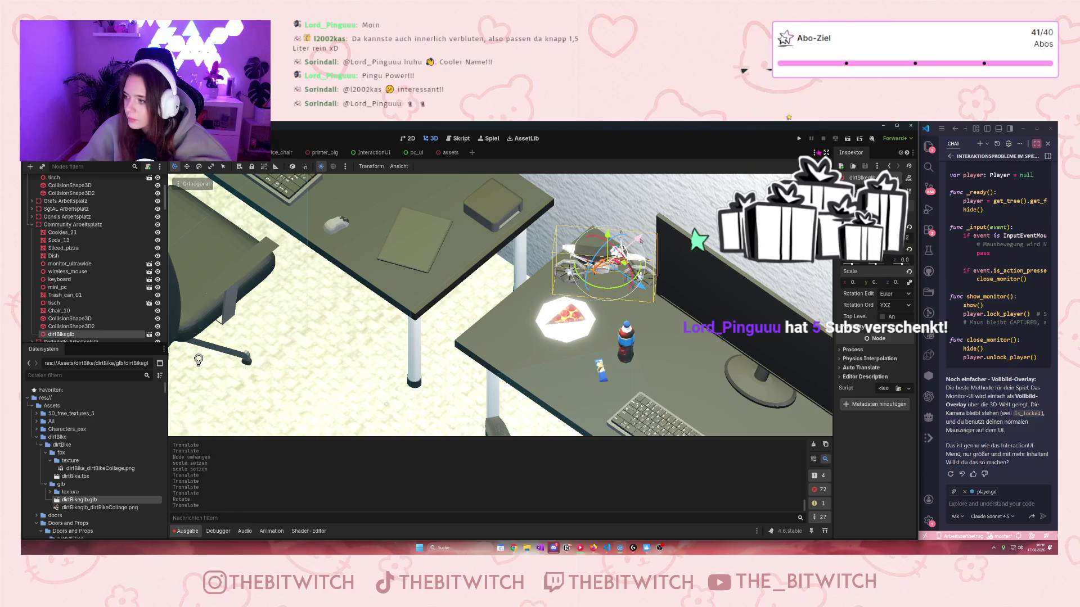
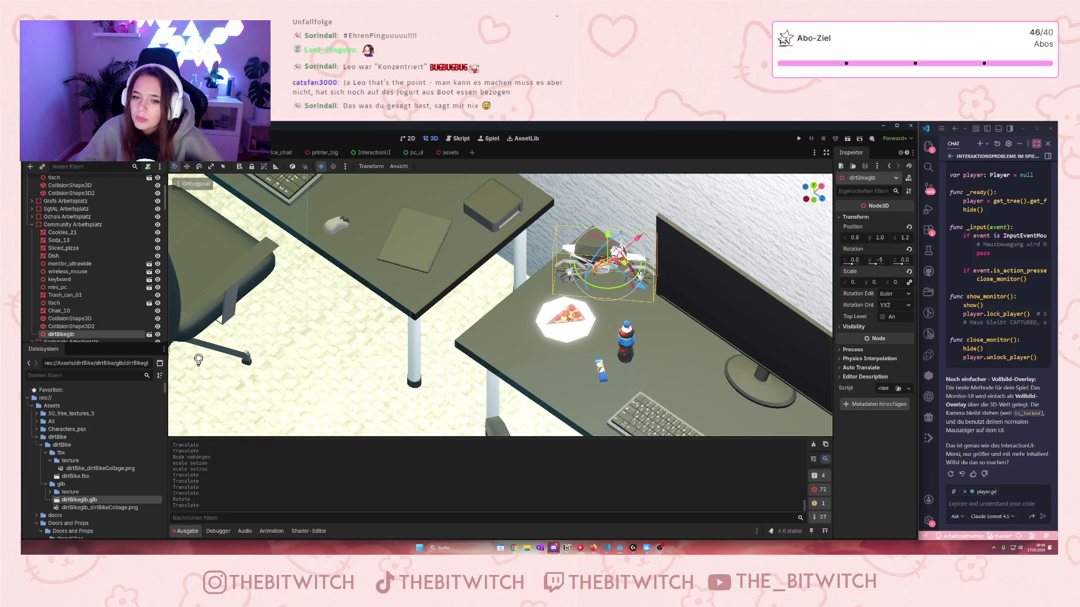
- Select the Dish under the sliced pizza and move it slightly toward the desk front
{"action": "left_click", "coordinate": [577, 325]}
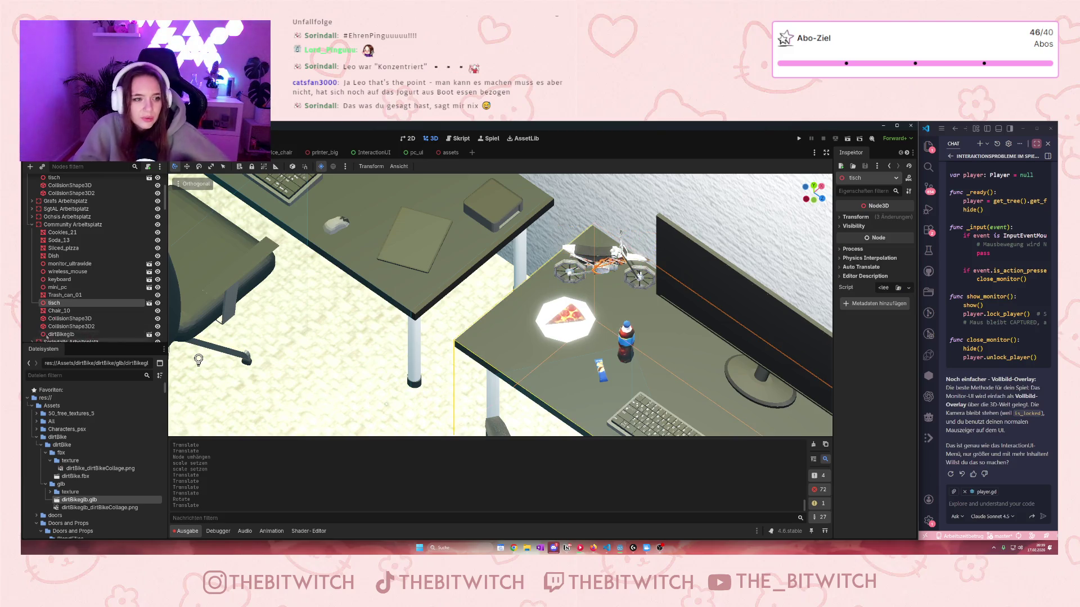
{"action": "left_click", "coordinate": [77, 248]}
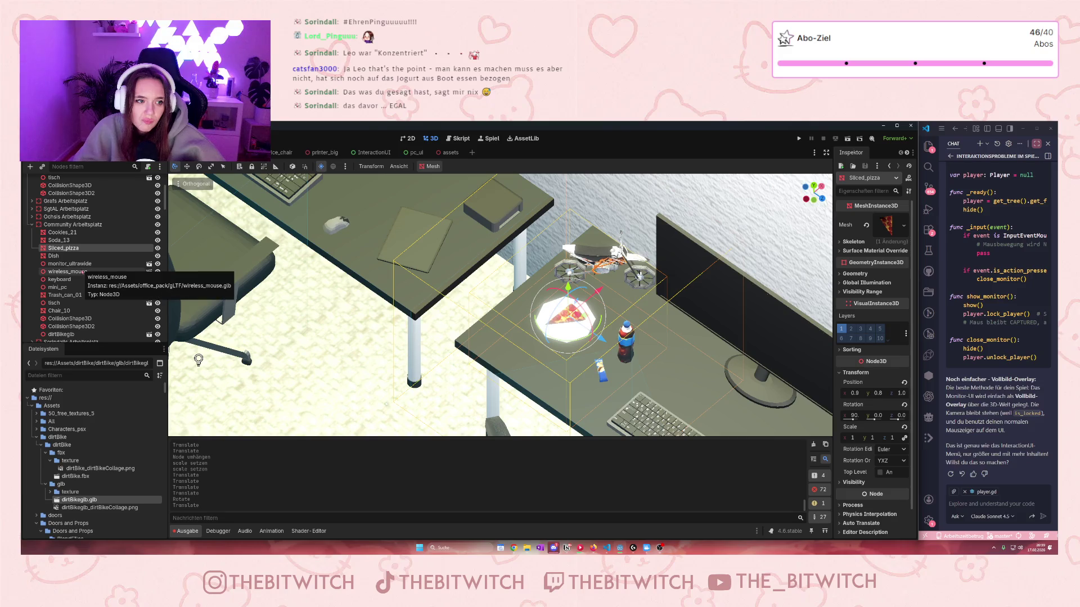
{"action": "left_click", "coordinate": [54, 255]}
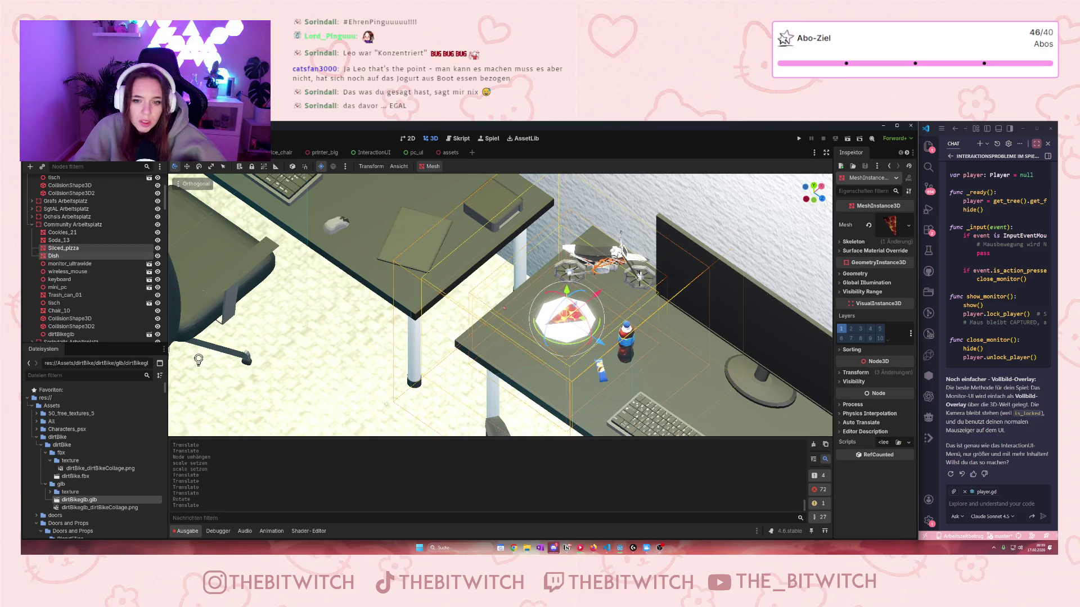
{"action": "left_click_drag", "start_coordinate": [566, 317], "coordinate": [566, 335]}
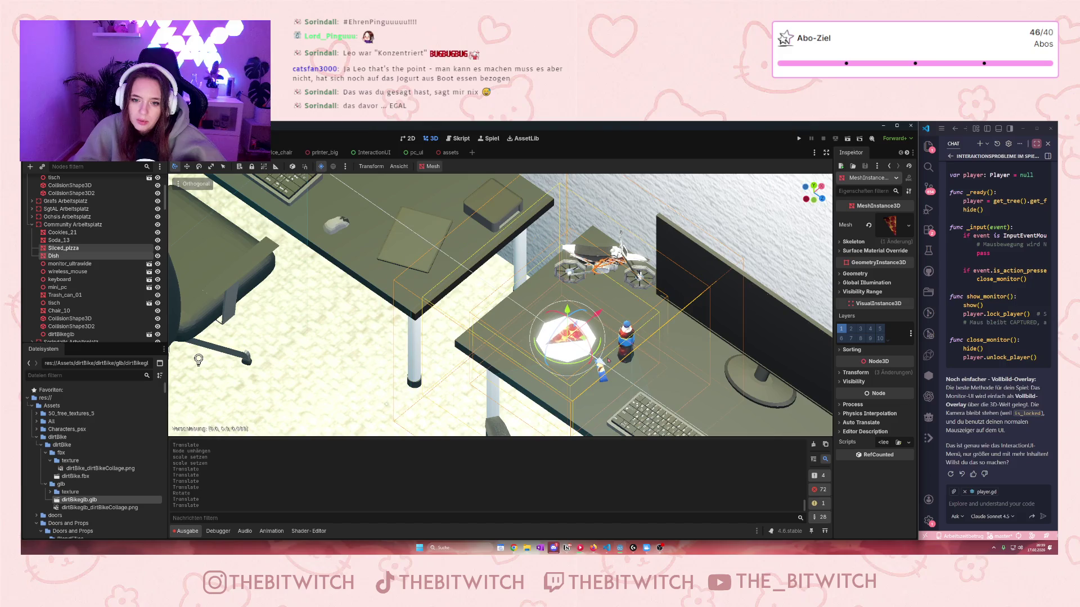
{"action": "scroll", "coordinate": [634, 359], "scroll_direction": "down", "scroll_amount": 5}
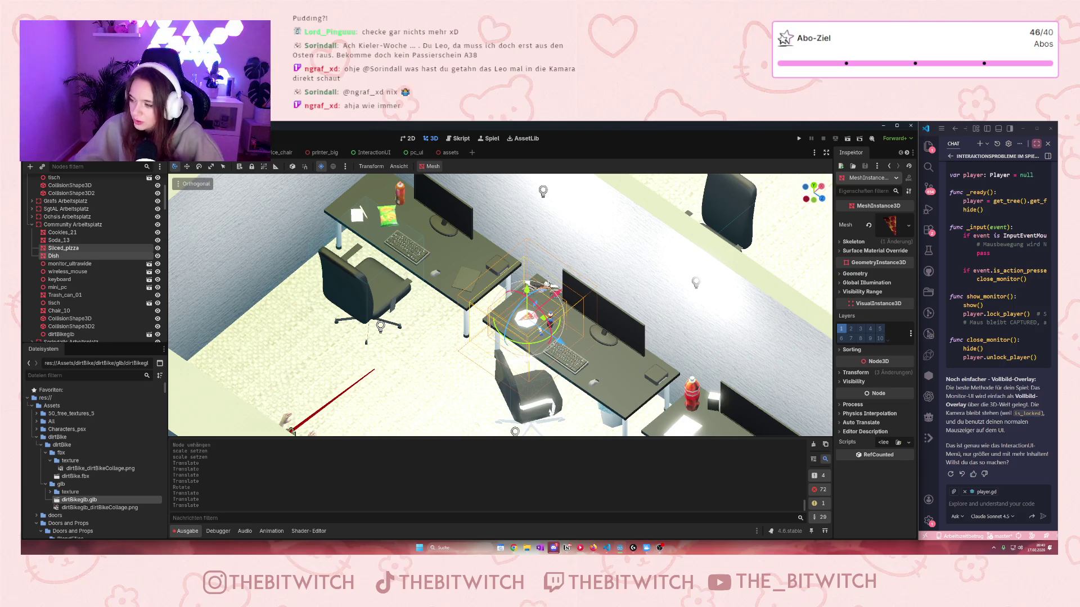
- Pan to the other workstation and focus the view on monitor_ultrawide
{"action": "scroll", "coordinate": [273, 249], "scroll_direction": "down", "scroll_amount": 3}
{"action": "scroll", "coordinate": [272, 249], "scroll_direction": "up", "scroll_amount": 5}
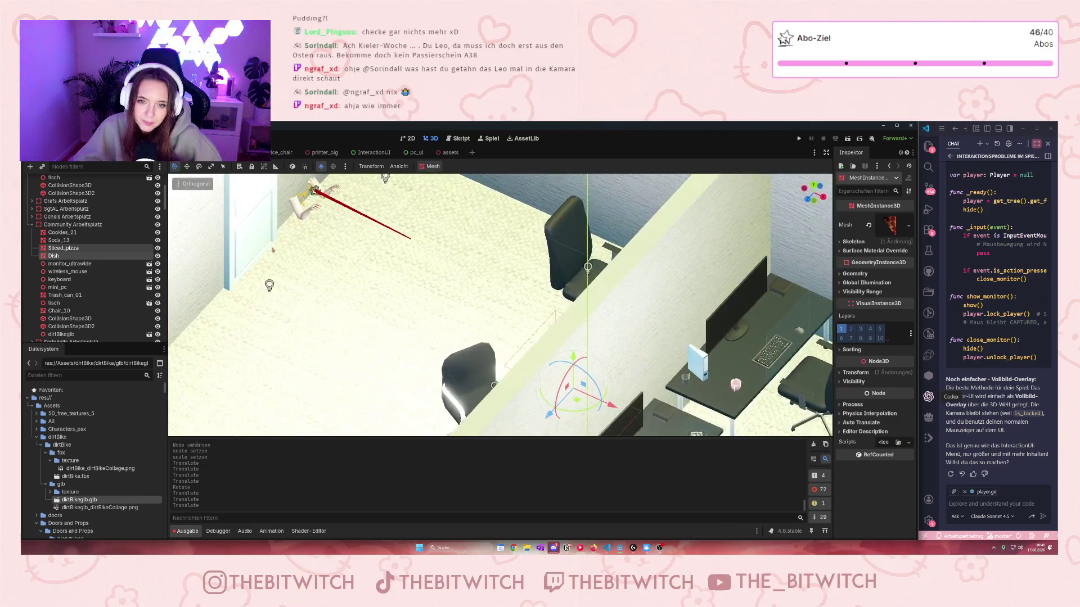
{"action": "mouse_move", "coordinate": [272, 250]}
{"action": "left_mouse_down"}
{"action": "mouse_move", "coordinate": [490, 279]}
{"action": "mouse_move", "coordinate": [584, 275]}
{"action": "left_mouse_up"}
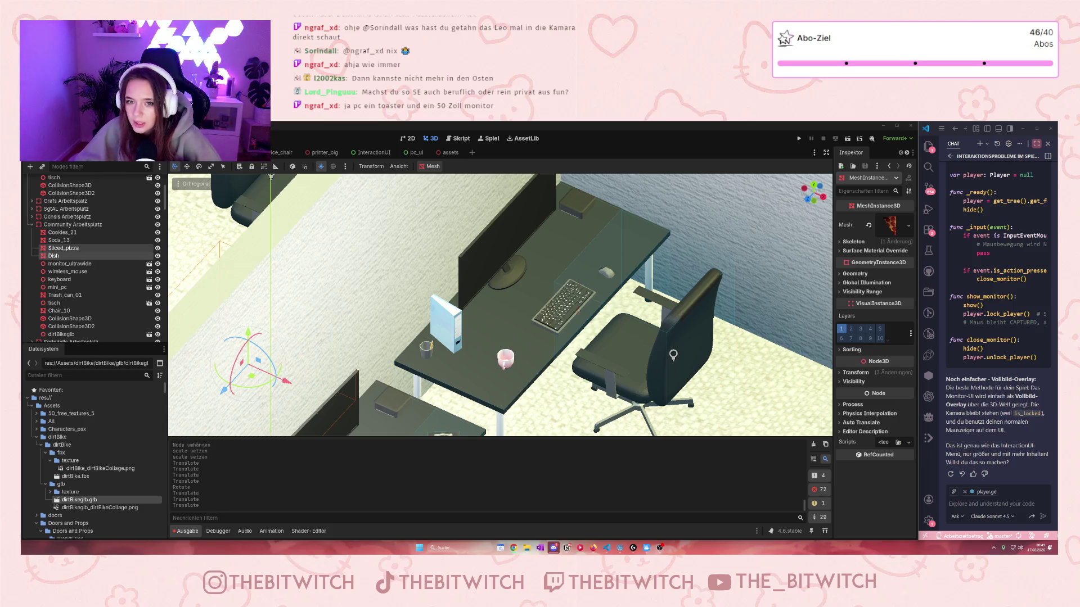
{"action": "left_click", "coordinate": [484, 246]}
{"action": "key", "text": "f"}
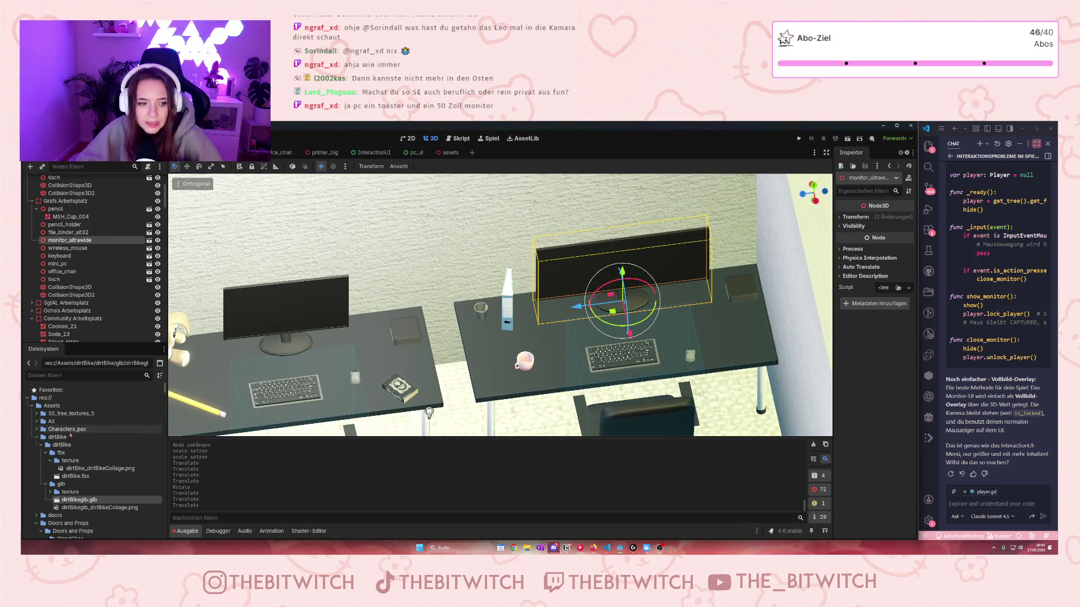
{"action": "scroll", "coordinate": [75, 450], "scroll_direction": "down", "scroll_amount": 10}
{"action": "scroll", "coordinate": [74, 450], "scroll_direction": "down", "scroll_amount": 5}
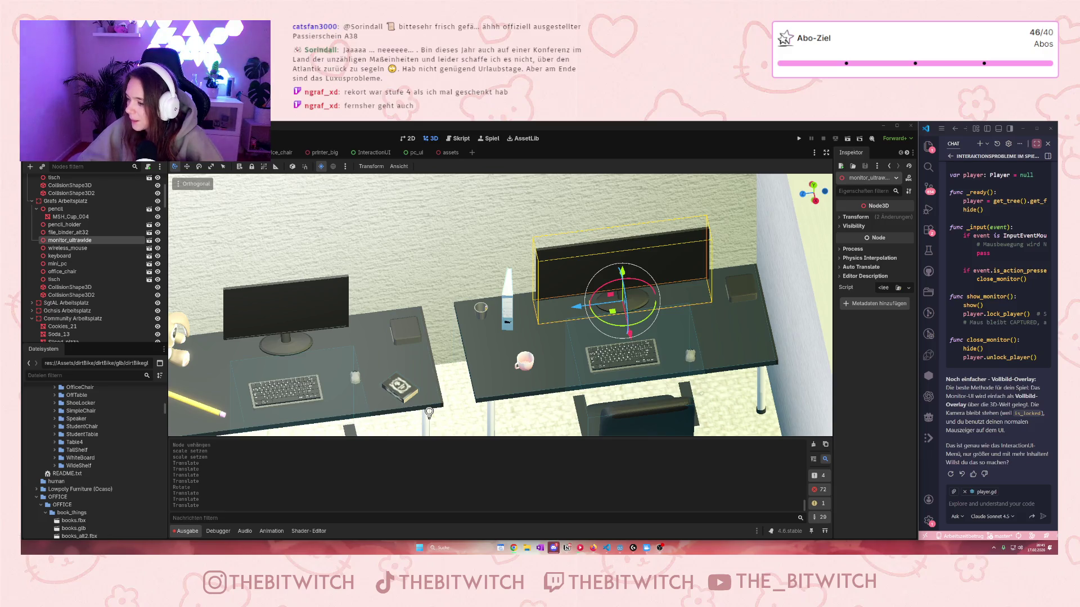
- Delete the mini PC and the file binder from the desk
{"action": "left_click", "coordinate": [726, 303]}
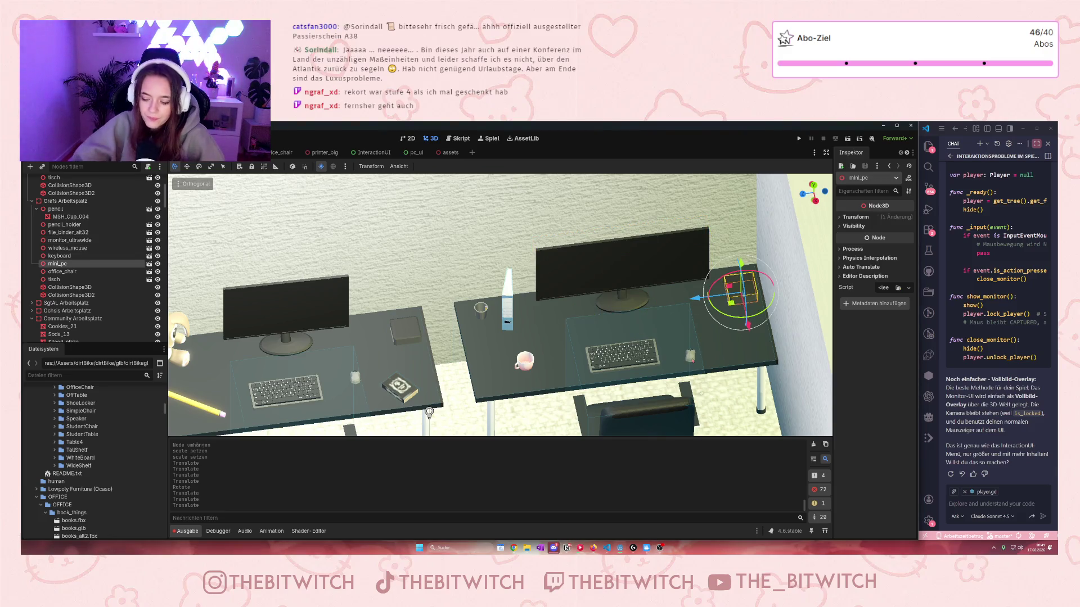
{"action": "key", "text": "Delete"}
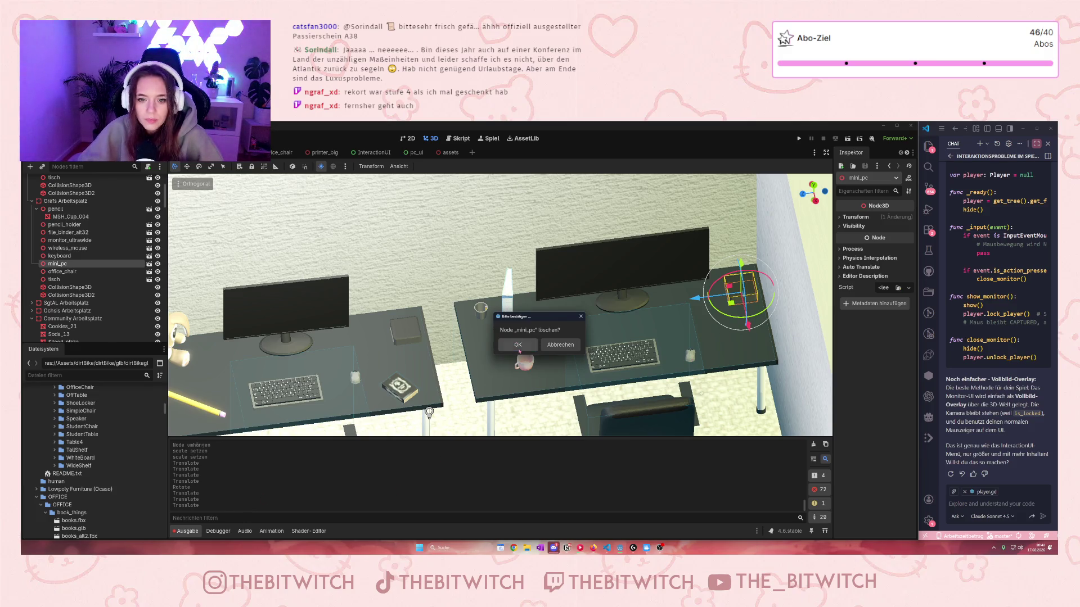
{"action": "left_click", "coordinate": [517, 344]}
{"action": "left_click", "coordinate": [509, 287]}
{"action": "key", "text": "Delete"}
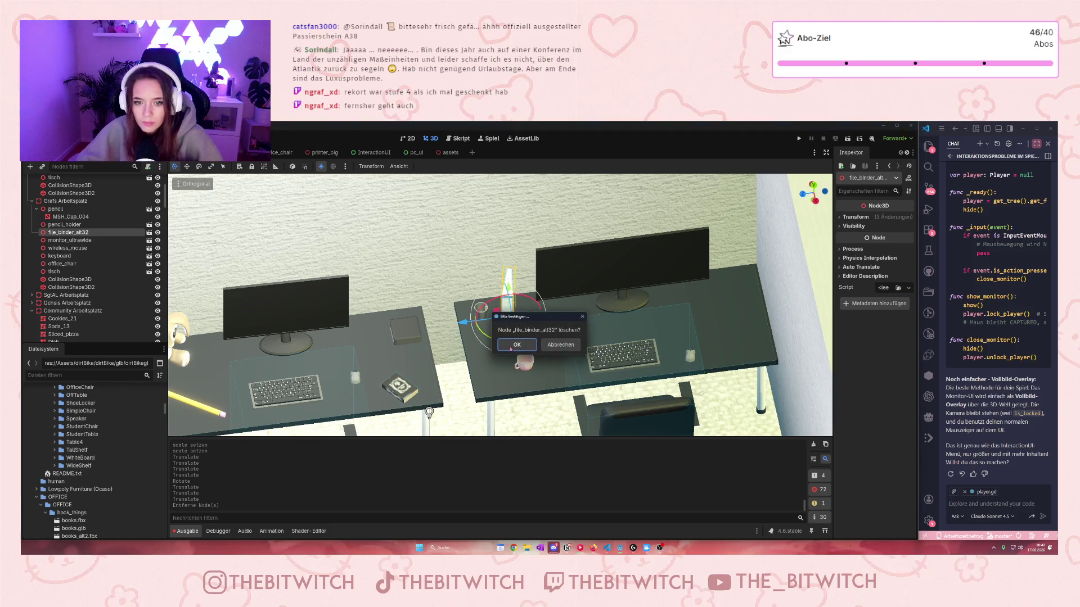
{"action": "left_click", "coordinate": [511, 349]}
- Delete the pencil holder, then the pencil selected in the Scene tree
{"action": "left_click", "coordinate": [479, 309]}
{"action": "key", "text": "Delete"}
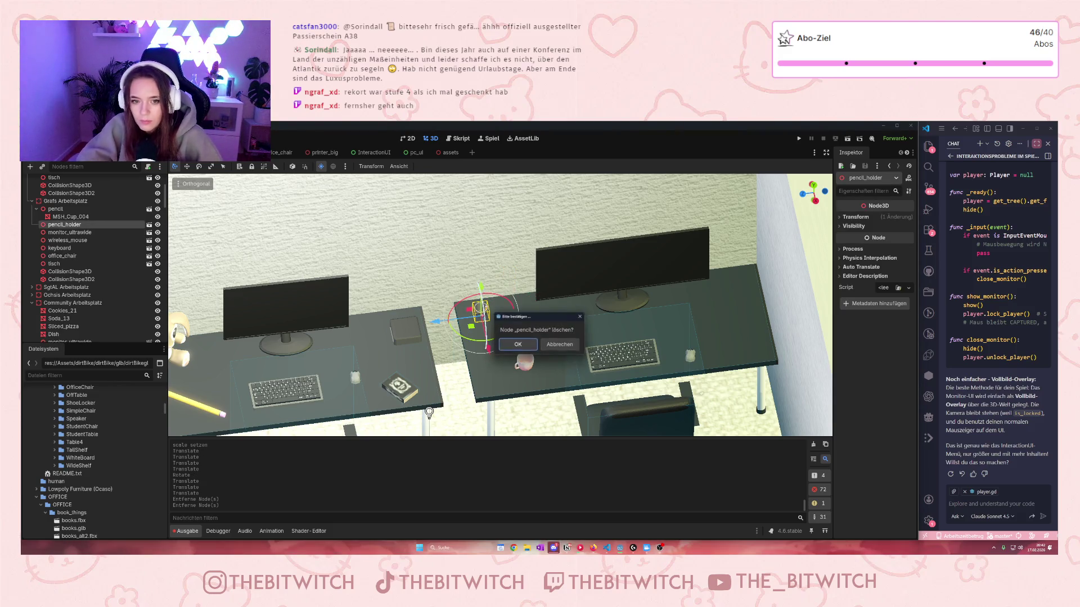
{"action": "left_click", "coordinate": [518, 345]}
{"action": "left_click", "coordinate": [523, 361]}
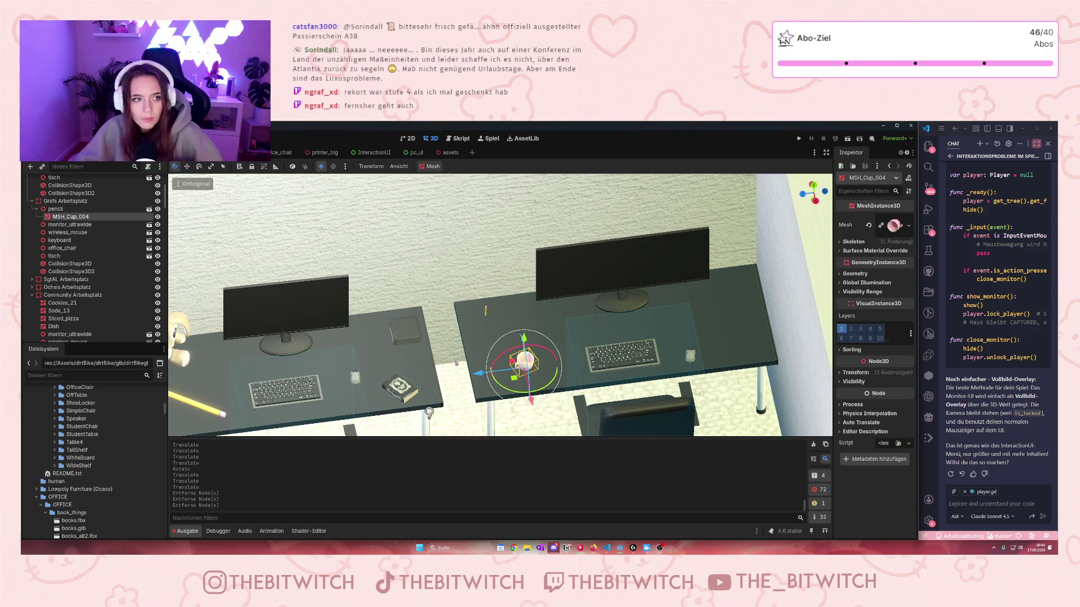
{"action": "left_click", "coordinate": [55, 209]}
{"action": "key", "text": "Delete"}
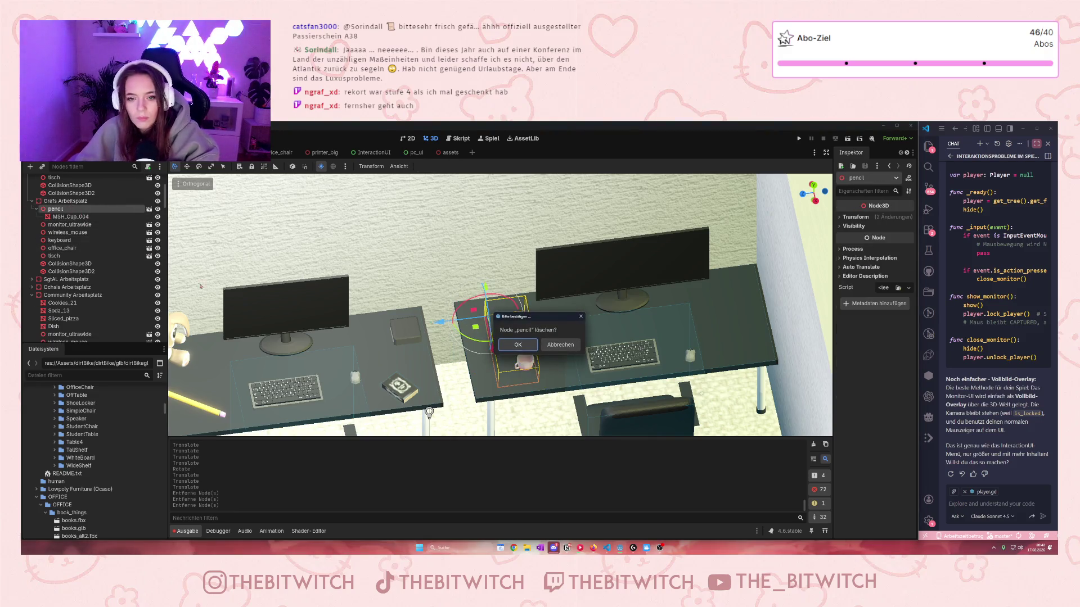
{"action": "left_click", "coordinate": [516, 345]}
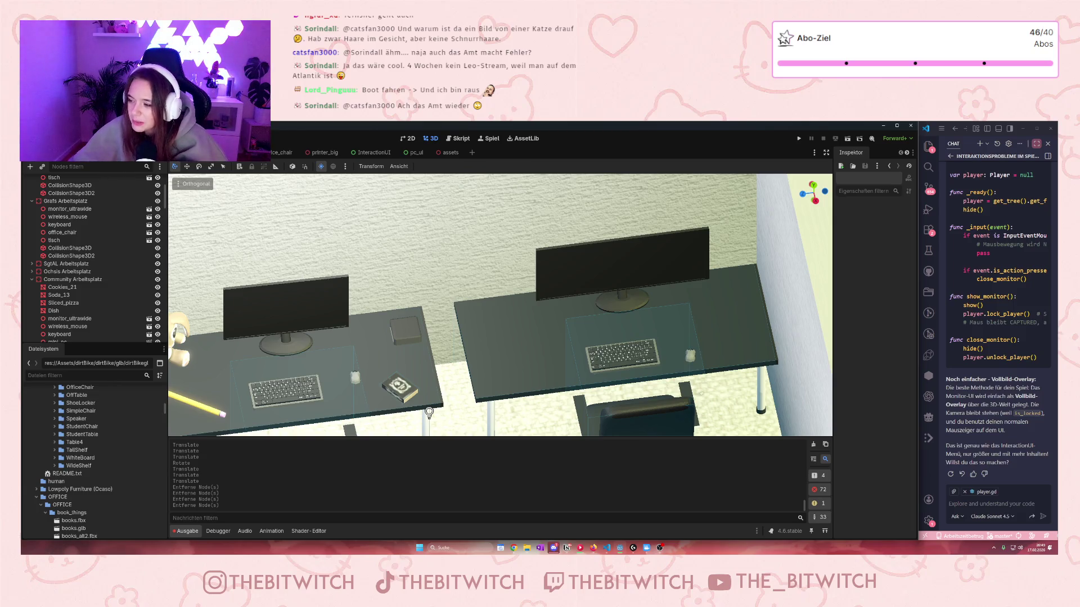
{"action": "scroll", "coordinate": [500, 305], "scroll_direction": "down", "scroll_amount": 3}
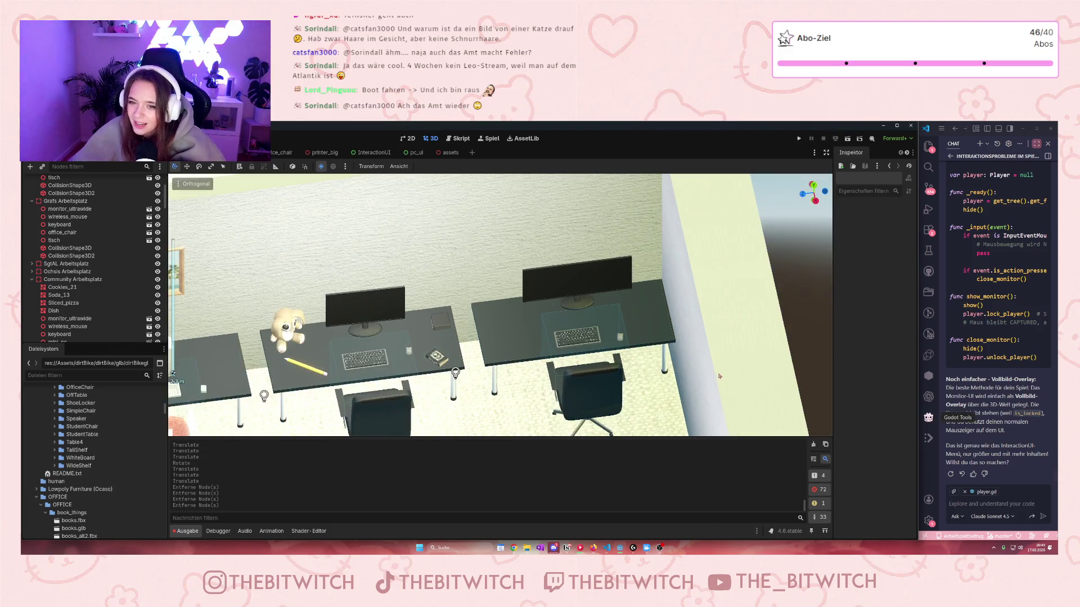
{"action": "scroll", "coordinate": [501, 305], "scroll_direction": "up", "scroll_amount": 4}
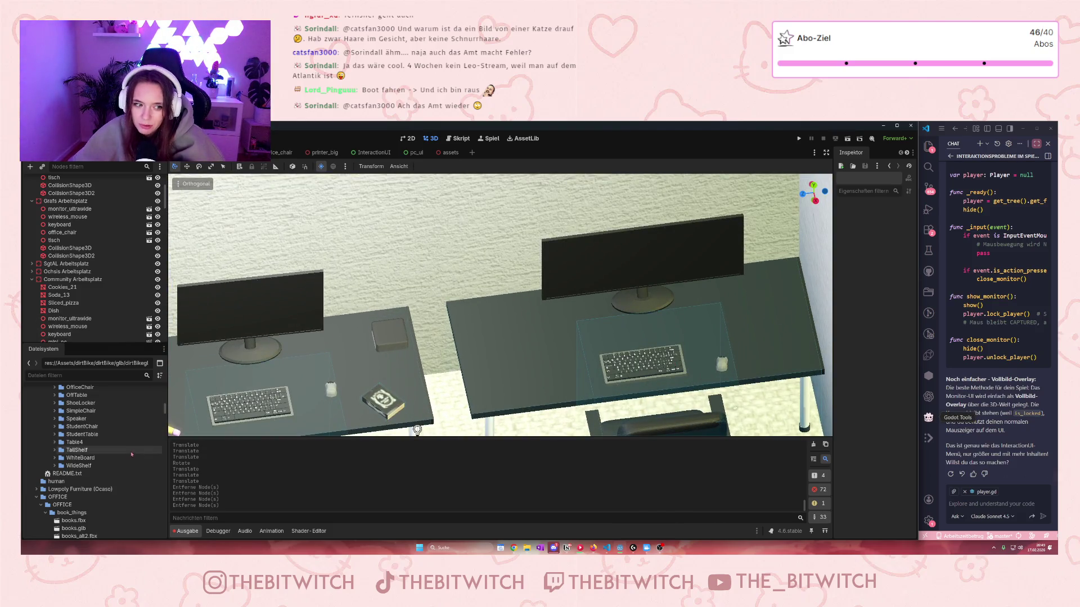
{"action": "scroll", "coordinate": [105, 482], "scroll_direction": "down", "scroll_amount": 3}
{"action": "scroll", "coordinate": [104, 481], "scroll_direction": "down", "scroll_amount": 10}
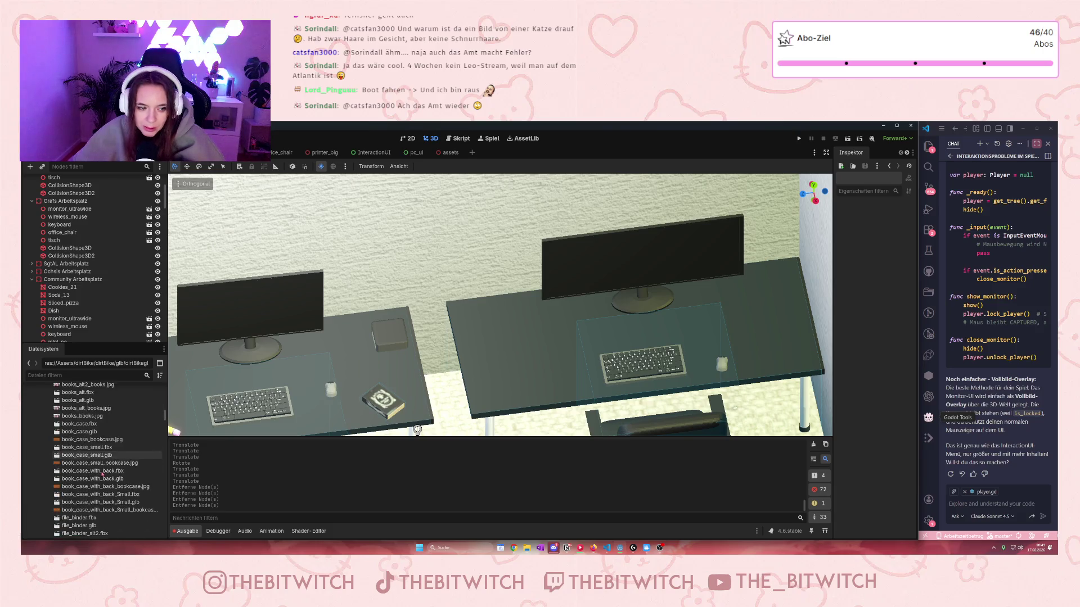
{"action": "scroll", "coordinate": [98, 466], "scroll_direction": "up", "scroll_amount": 15}
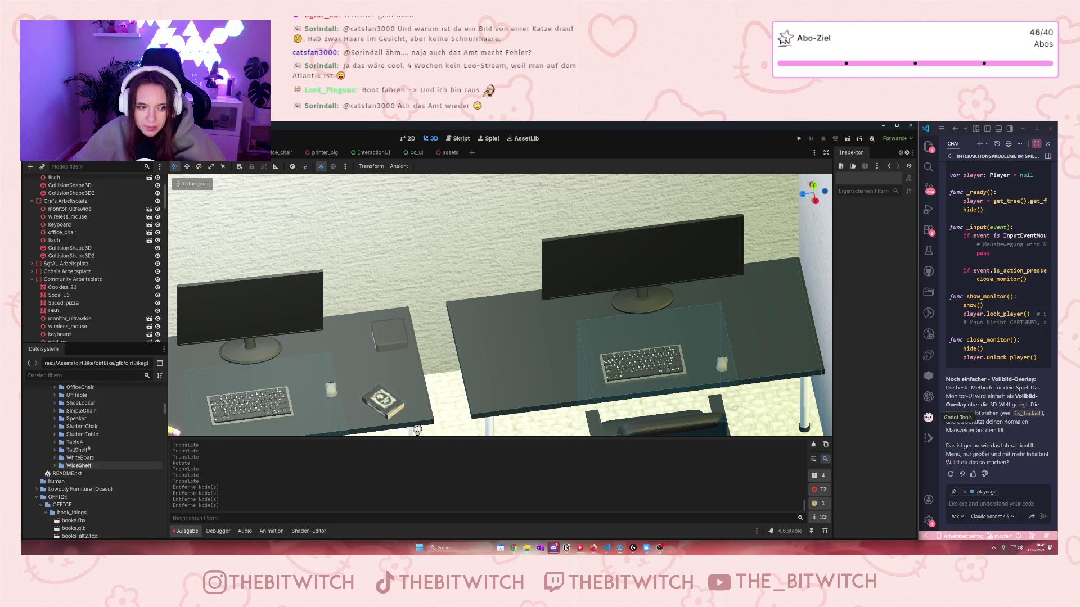
{"action": "scroll", "coordinate": [96, 454], "scroll_direction": "up", "scroll_amount": 15}
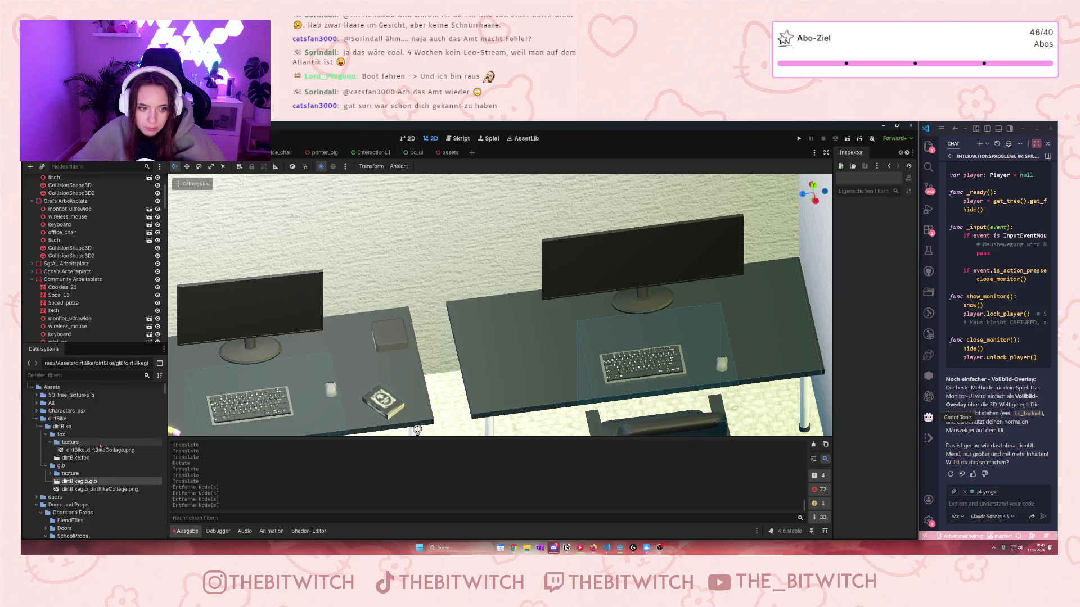
{"action": "scroll", "coordinate": [108, 447], "scroll_direction": "down", "scroll_amount": 10}
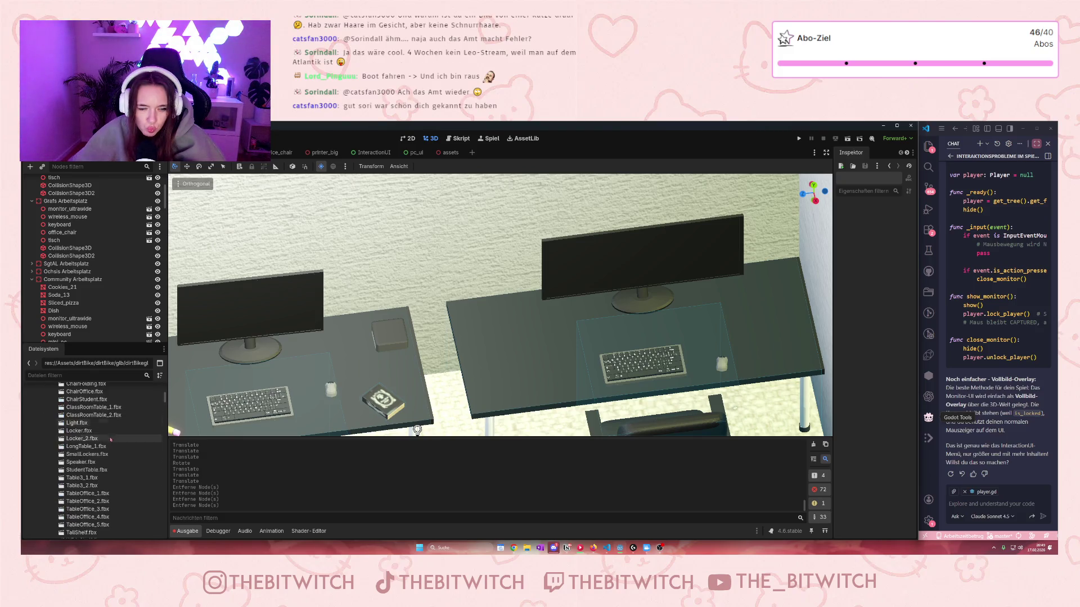
{"action": "scroll", "coordinate": [119, 440], "scroll_direction": "down", "scroll_amount": 3}
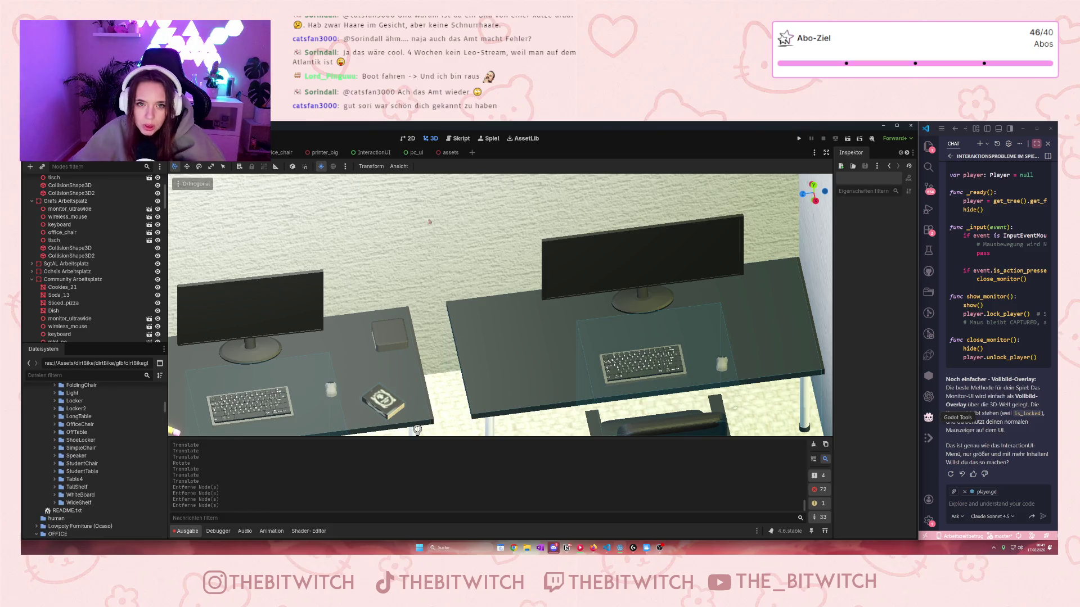
{"action": "left_click", "coordinate": [450, 153]}
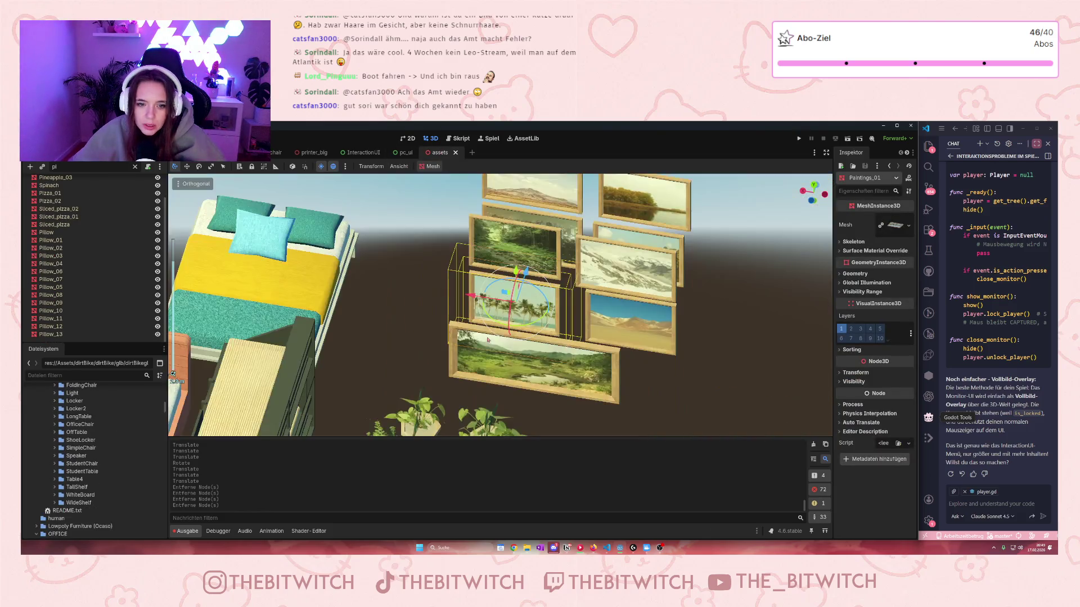
- Copy the Toaster mesh from the assets scene and paste it into the office scene under wireless_mouse
{"action": "scroll", "coordinate": [487, 340], "scroll_direction": "down", "scroll_amount": 5}
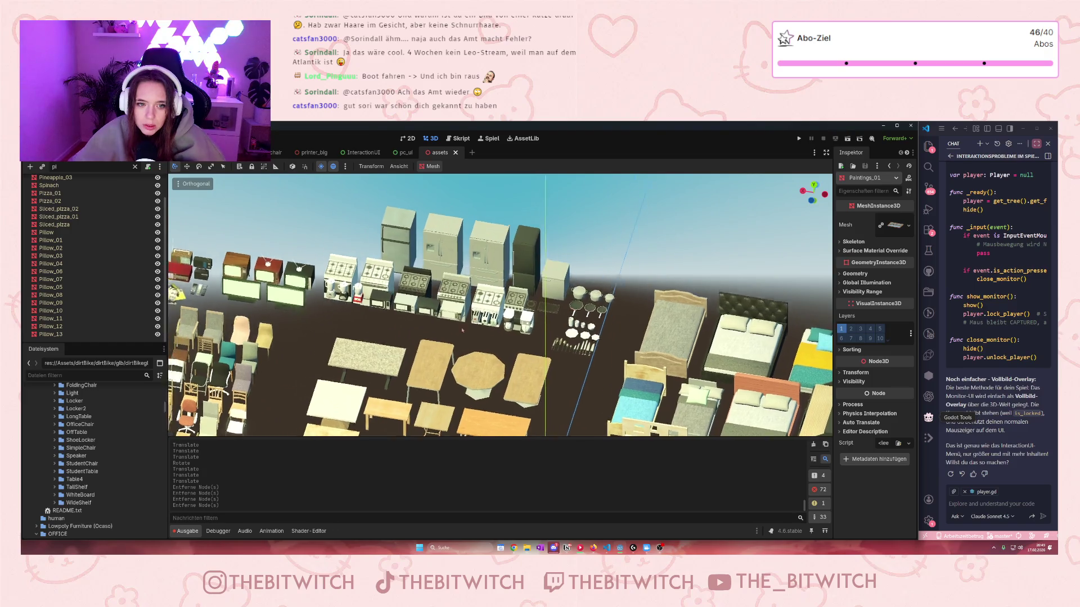
{"action": "left_click_drag", "start_coordinate": [458, 328], "coordinate": [532, 347]}
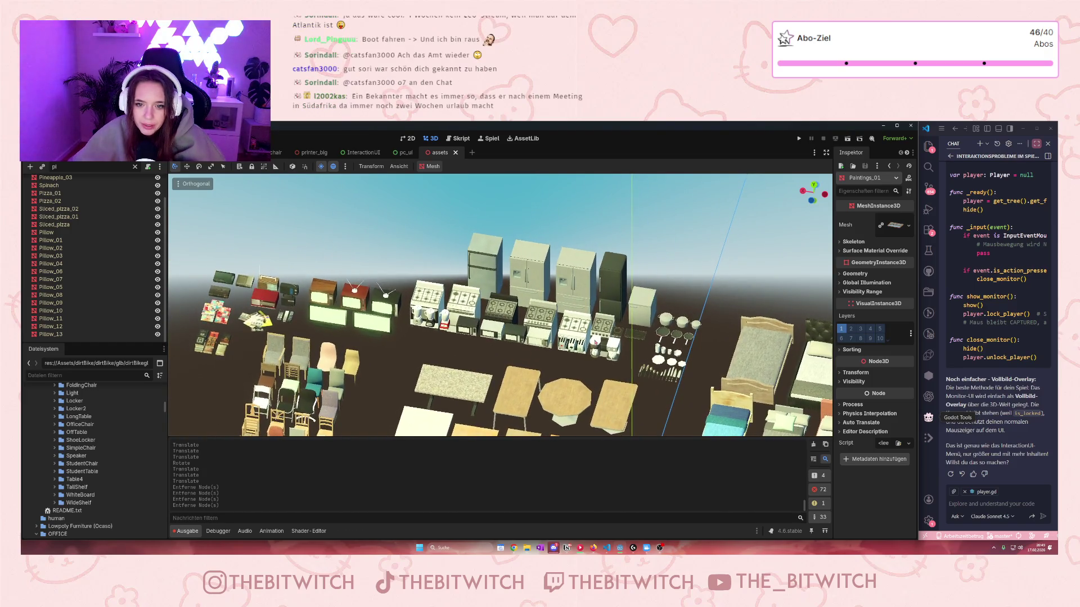
{"action": "scroll", "coordinate": [641, 416], "scroll_direction": "up", "scroll_amount": 5}
{"action": "scroll", "coordinate": [557, 377], "scroll_direction": "up", "scroll_amount": 5}
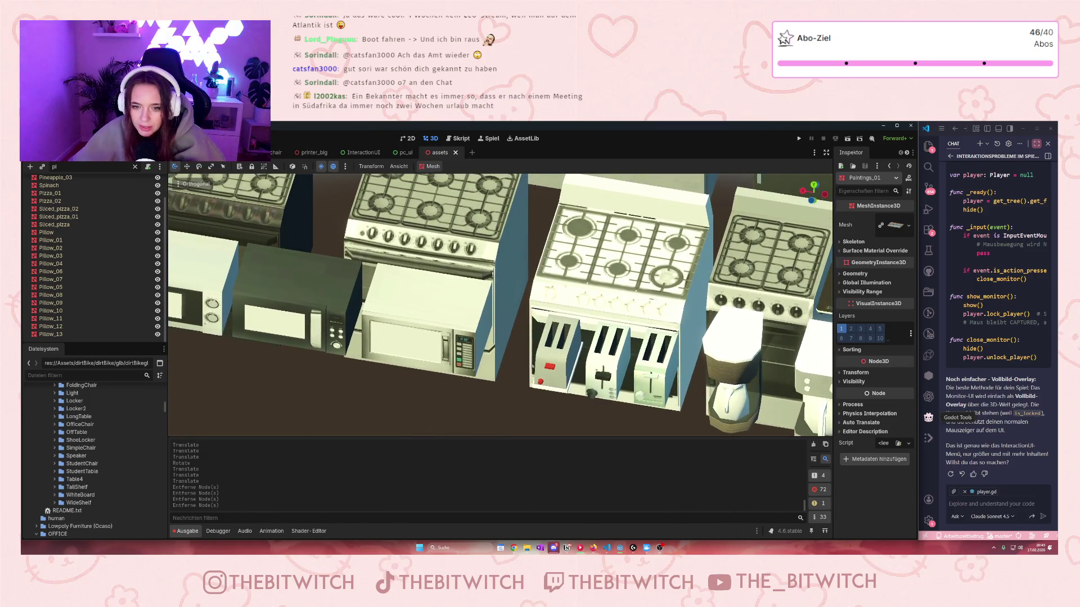
{"action": "key", "text": "ctrl"}
{"action": "key", "text": "ctrl"}
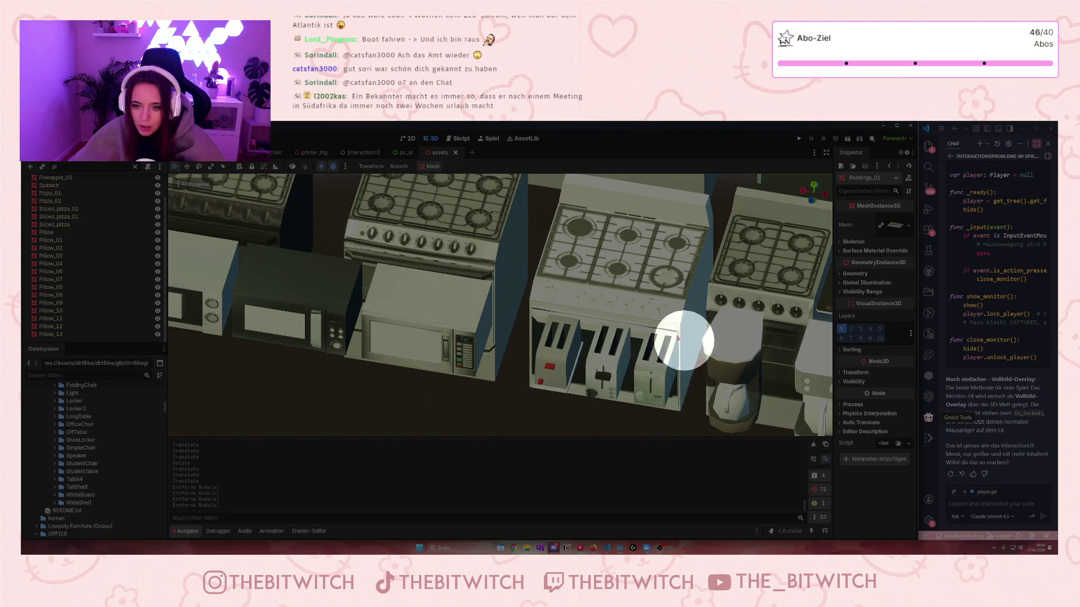
{"action": "left_click", "coordinate": [568, 410]}
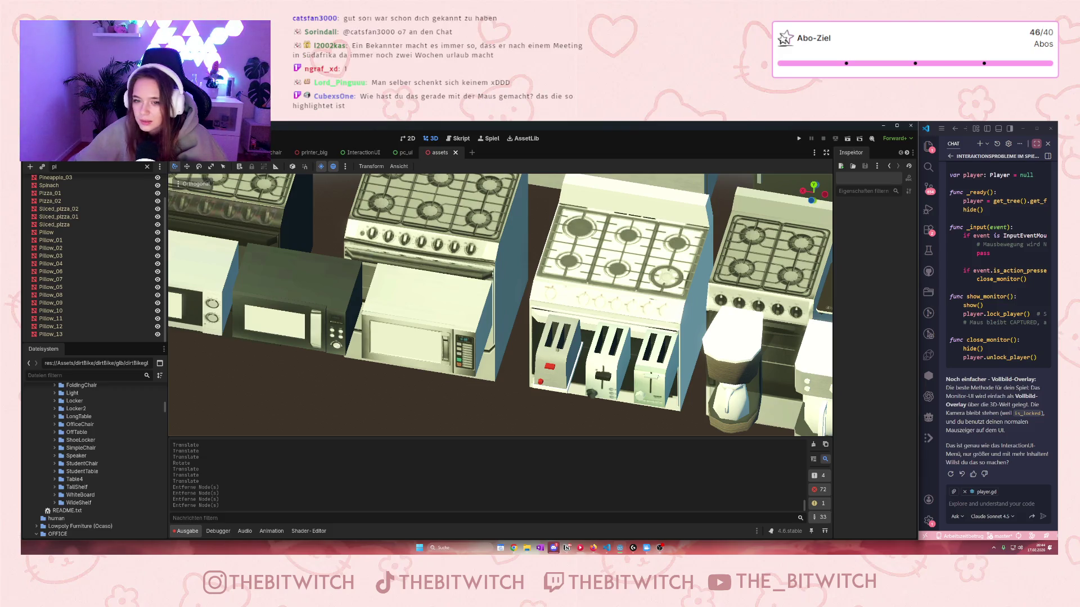
{"action": "key", "text": "ctrl"}
{"action": "key", "text": "ctrl"}
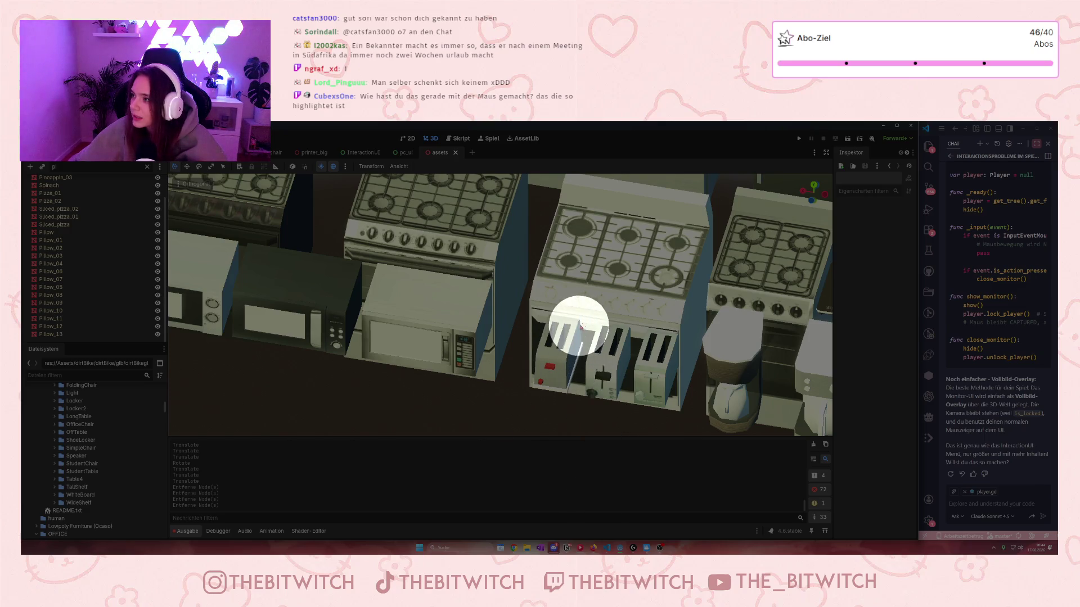
{"action": "left_click", "coordinate": [534, 285]}
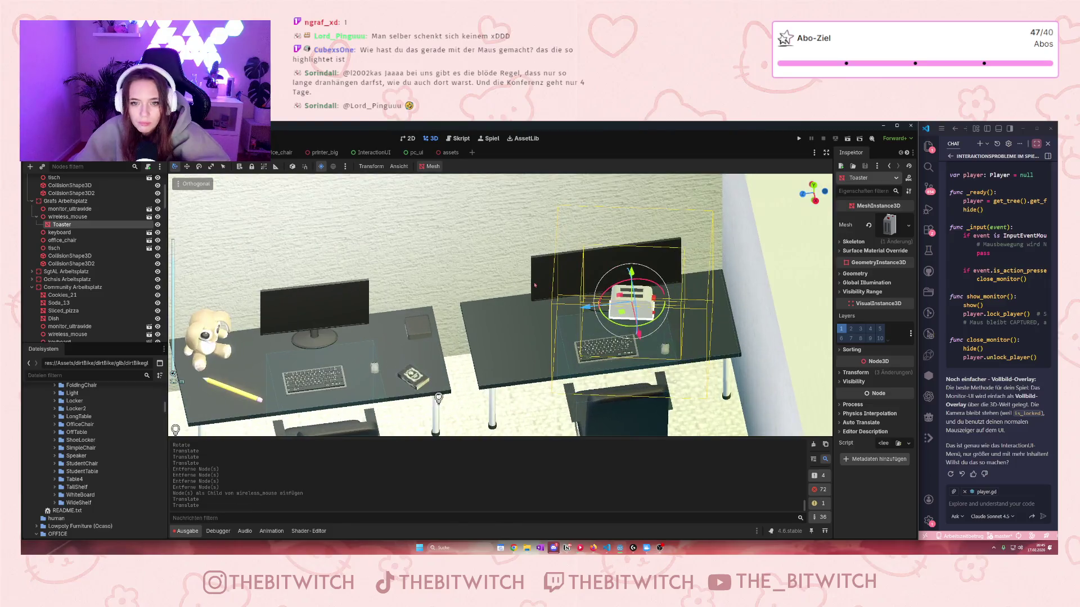
- Bring the Toaster down onto the right desk and slide it toward the back corner
{"action": "left_click_drag", "start_coordinate": [631, 273], "coordinate": [631, 388]}
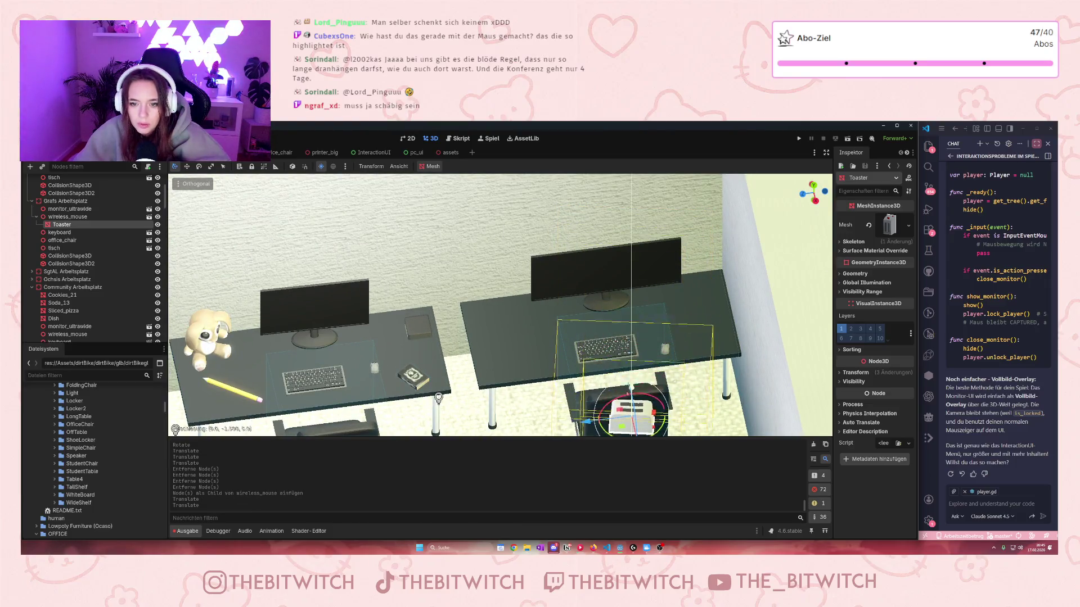
{"action": "scroll", "coordinate": [494, 304], "scroll_direction": "down", "scroll_amount": 3}
{"action": "mouse_move", "coordinate": [568, 343]}
{"action": "left_mouse_down"}
{"action": "mouse_move", "coordinate": [572, 262]}
{"action": "mouse_move", "coordinate": [583, 346]}
{"action": "left_mouse_up"}
{"action": "left_click_drag", "start_coordinate": [569, 412], "coordinate": [548, 354]}
{"action": "left_click_drag", "start_coordinate": [548, 285], "coordinate": [548, 263]}
{"action": "mouse_move", "coordinate": [501, 301]}
{"action": "left_mouse_down"}
{"action": "mouse_move", "coordinate": [452, 304]}
{"action": "mouse_move", "coordinate": [781, 277]}
{"action": "mouse_move", "coordinate": [769, 270]}
{"action": "left_mouse_up"}
{"action": "scroll", "coordinate": [455, 306], "scroll_direction": "up", "scroll_amount": 3}
- Nudge monitor_ultrawide slightly along Z and select the right desk
{"action": "left_click", "coordinate": [652, 304]}
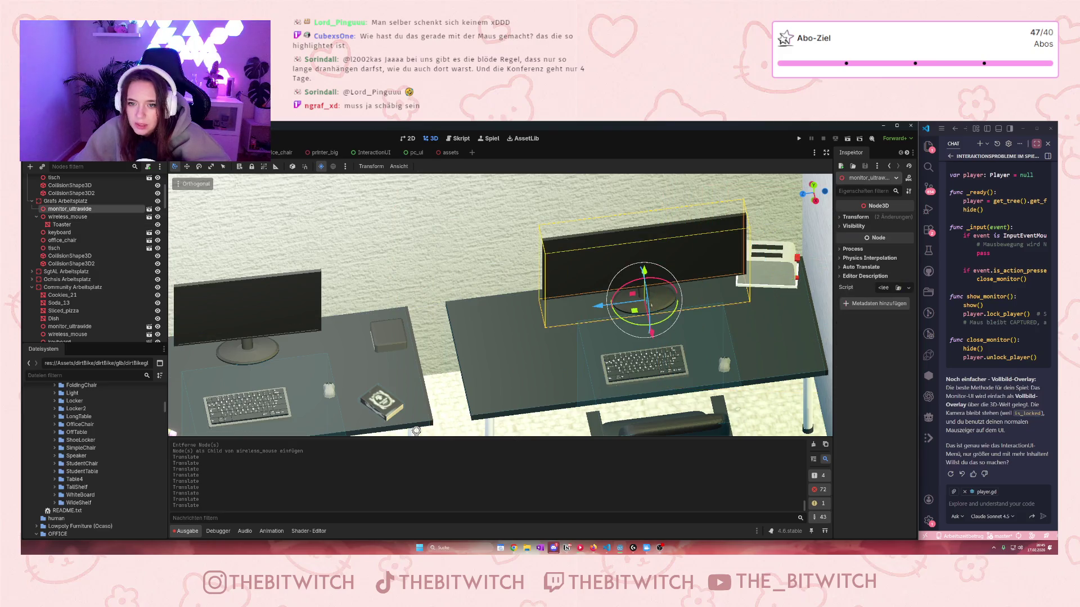
{"action": "left_click_drag", "start_coordinate": [599, 307], "coordinate": [590, 311]}
{"action": "left_click", "coordinate": [794, 305]}
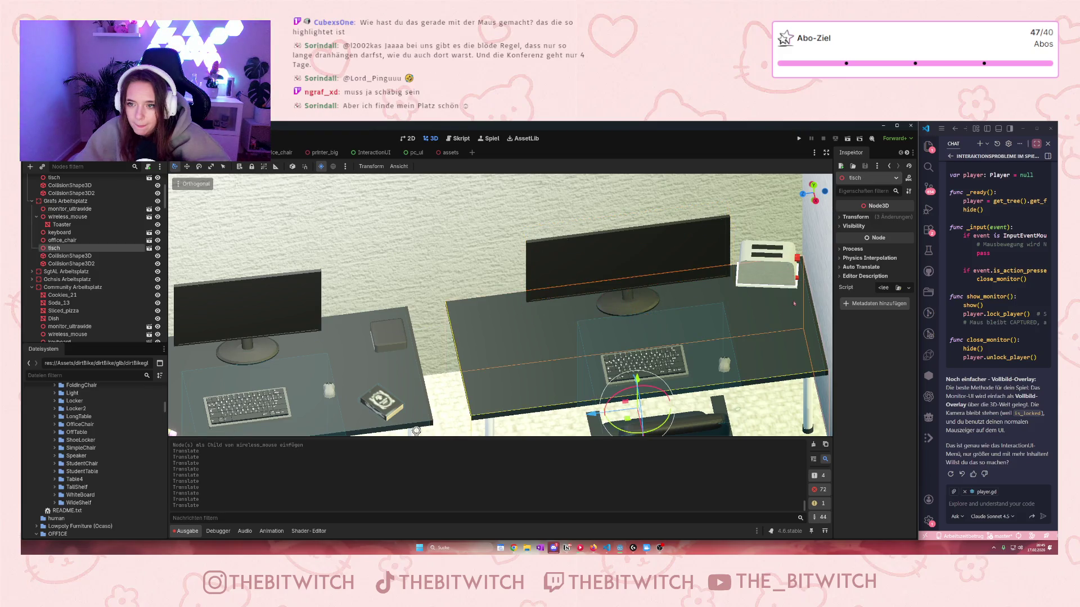
{"action": "left_click", "coordinate": [461, 349]}
{"action": "scroll", "coordinate": [96, 259], "scroll_direction": "down", "scroll_amount": 2}
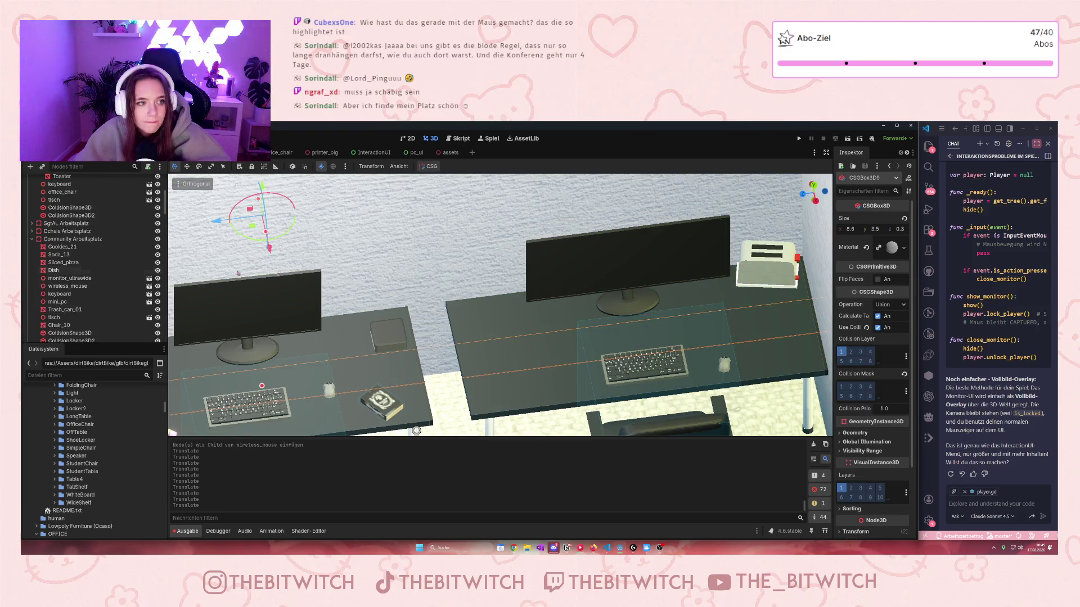
{"action": "left_click", "coordinate": [535, 349]}
- Move the Toaster out from under wireless_mouse and fine-tune it beside the monitor
{"action": "left_click_drag", "start_coordinate": [61, 236], "coordinate": [62, 225]}
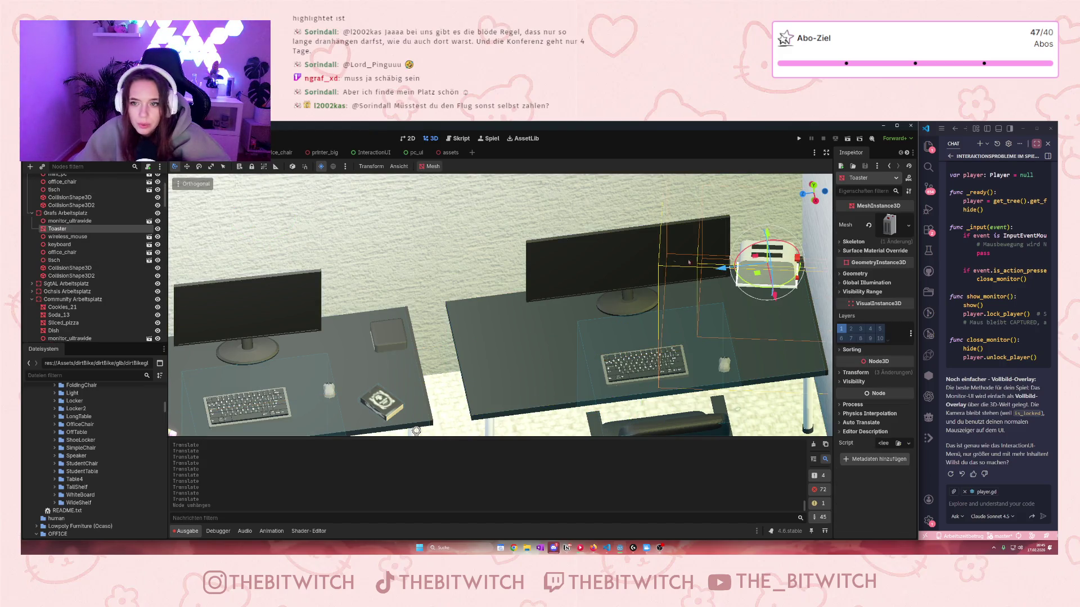
{"action": "left_click_drag", "start_coordinate": [774, 293], "coordinate": [774, 309]}
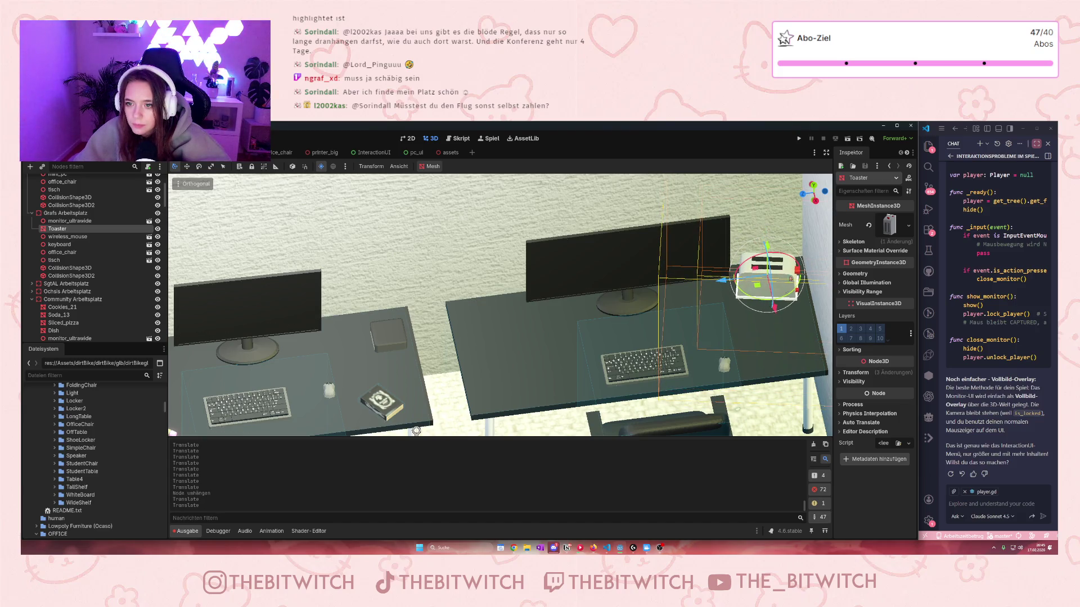
{"action": "key", "text": "f"}
{"action": "left_click_drag", "start_coordinate": [586, 287], "coordinate": [586, 290]}
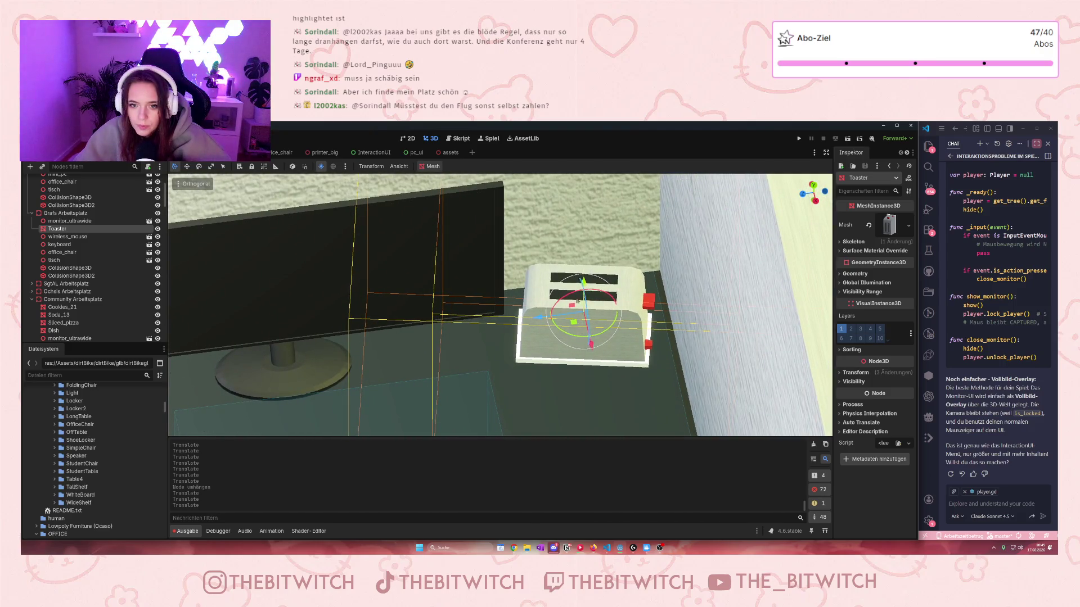
{"action": "scroll", "coordinate": [488, 337], "scroll_direction": "down", "scroll_amount": 5}
{"action": "left_click_drag", "start_coordinate": [487, 338], "coordinate": [477, 336]}
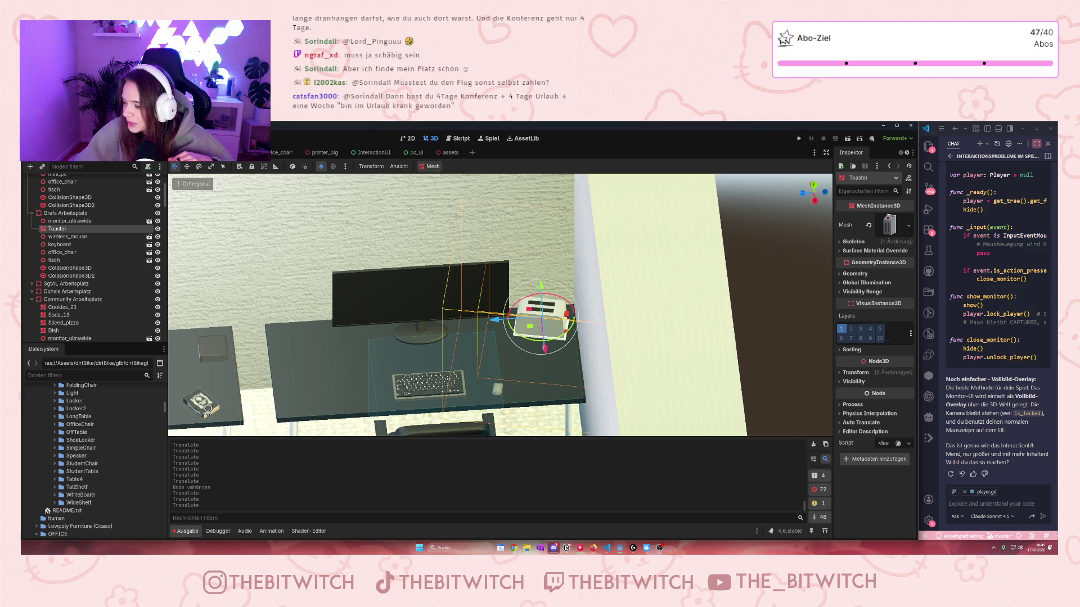
{"action": "scroll", "coordinate": [582, 377], "scroll_direction": "down", "scroll_amount": 6}
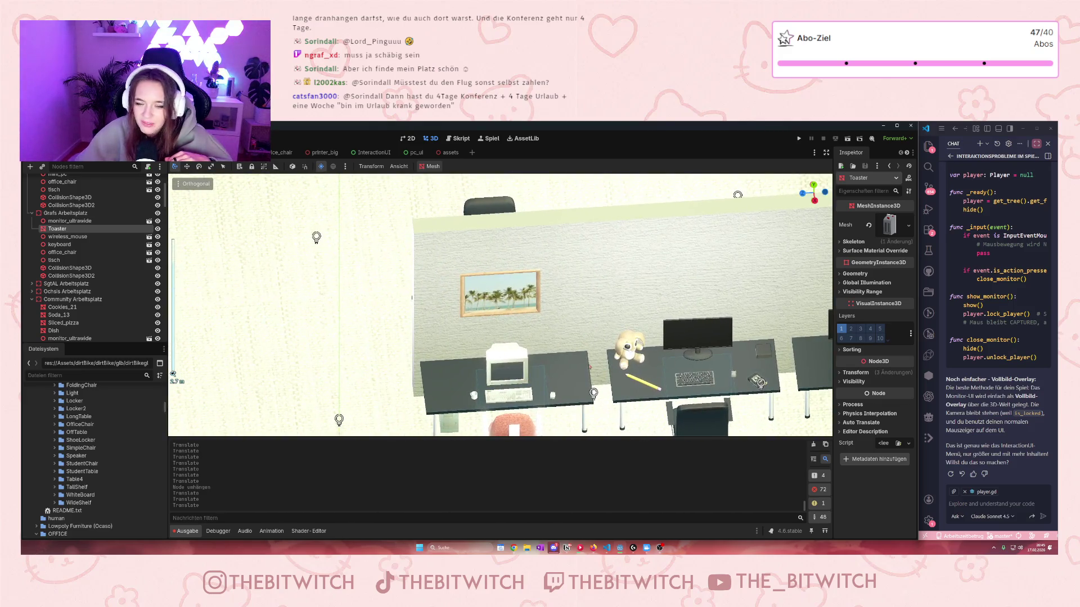
{"action": "scroll", "coordinate": [582, 377], "scroll_direction": "up", "scroll_amount": 8}
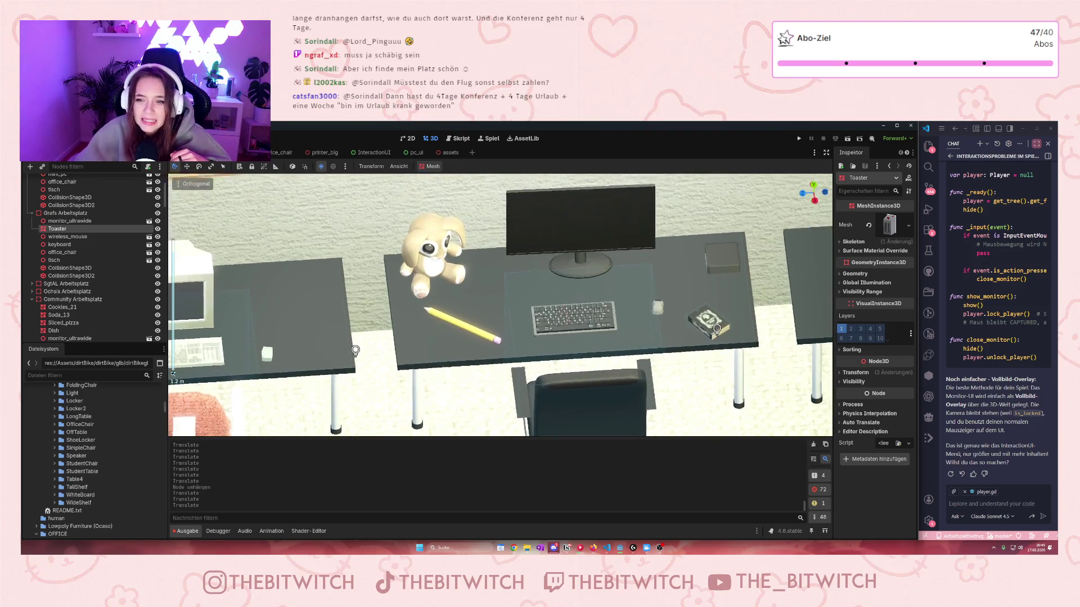
{"action": "scroll", "coordinate": [541, 301], "scroll_direction": "down", "scroll_amount": 1}
{"action": "scroll", "coordinate": [543, 315], "scroll_direction": "down", "scroll_amount": 1}
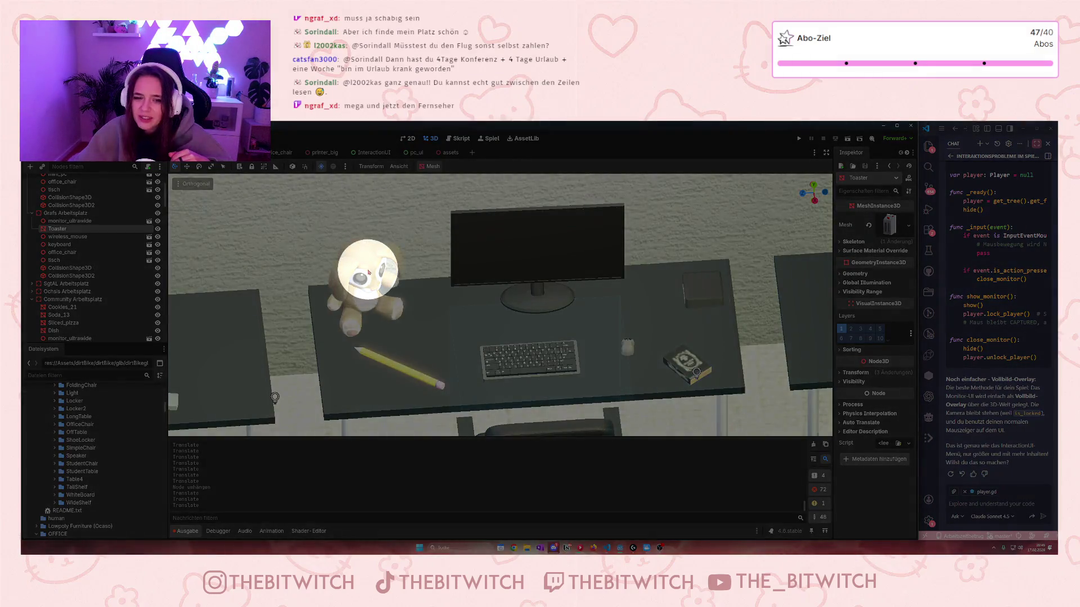
{"action": "left_click", "coordinate": [361, 270]}
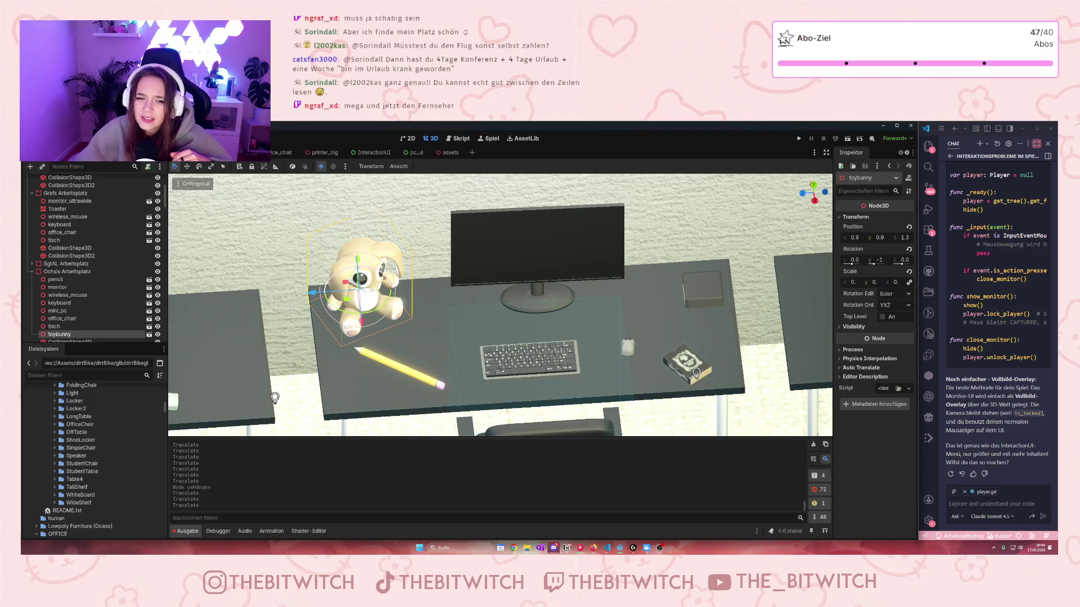
{"action": "left_click_drag", "start_coordinate": [550, 321], "coordinate": [425, 209]}
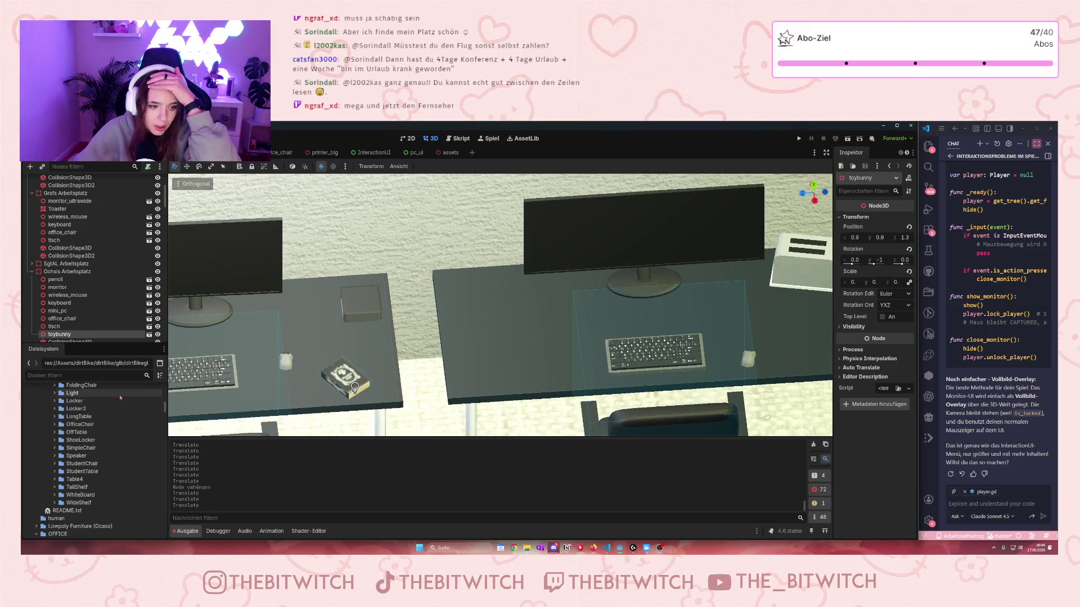
- Scroll the FileSystem dock and collapse the office_pack and office assets folders
{"action": "scroll", "coordinate": [96, 468], "scroll_direction": "up", "scroll_amount": 1}
{"action": "scroll", "coordinate": [96, 467], "scroll_direction": "up", "scroll_amount": 1}
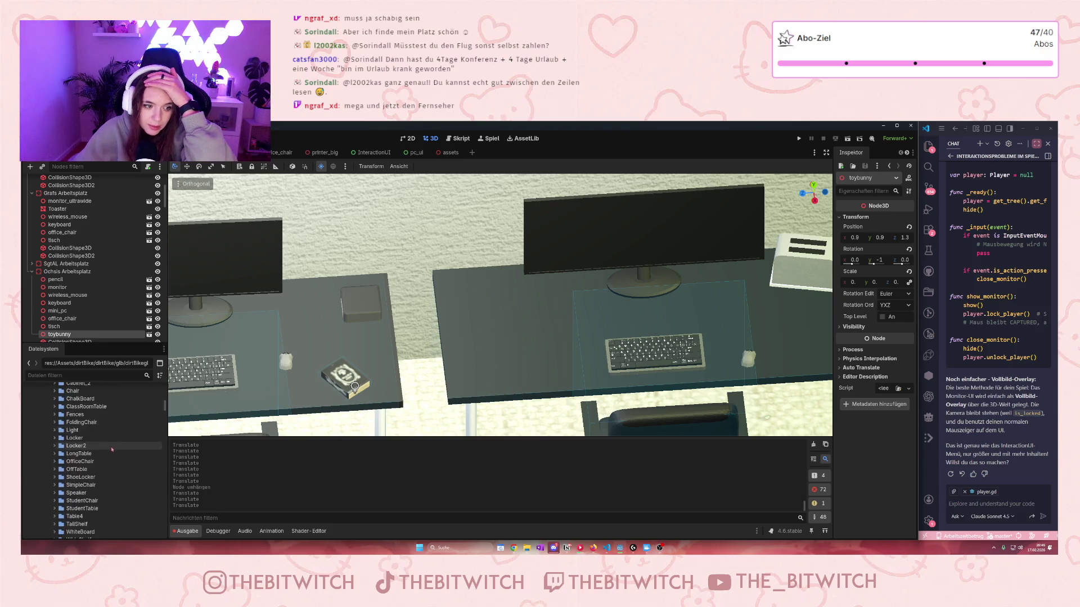
{"action": "scroll", "coordinate": [112, 448], "scroll_direction": "down", "scroll_amount": 5}
{"action": "scroll", "coordinate": [105, 451], "scroll_direction": "down", "scroll_amount": 4}
{"action": "scroll", "coordinate": [107, 456], "scroll_direction": "down", "scroll_amount": 6}
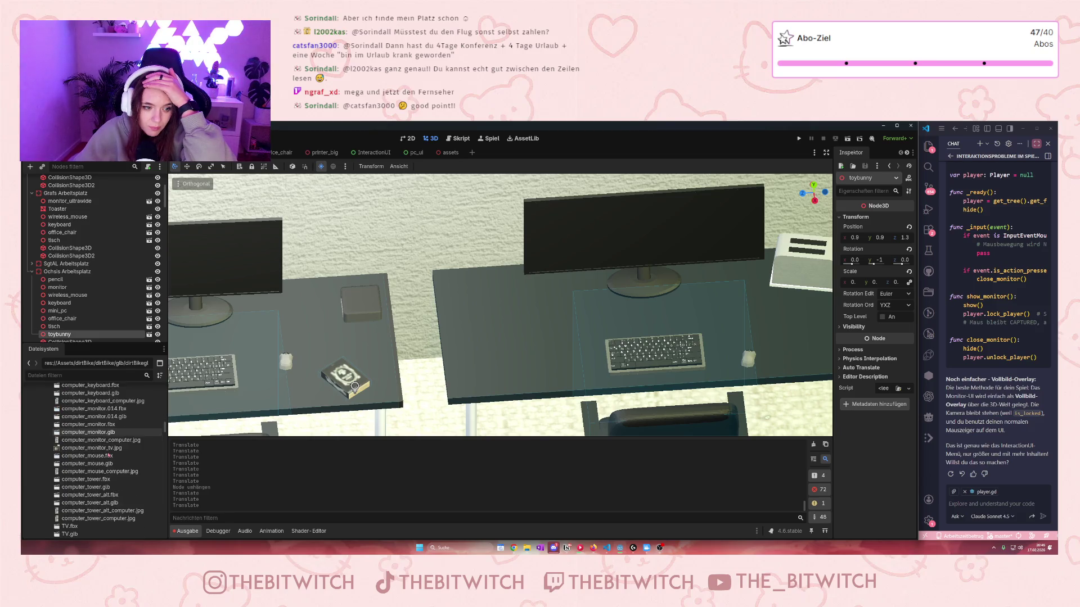
{"action": "scroll", "coordinate": [108, 456], "scroll_direction": "down", "scroll_amount": 7}
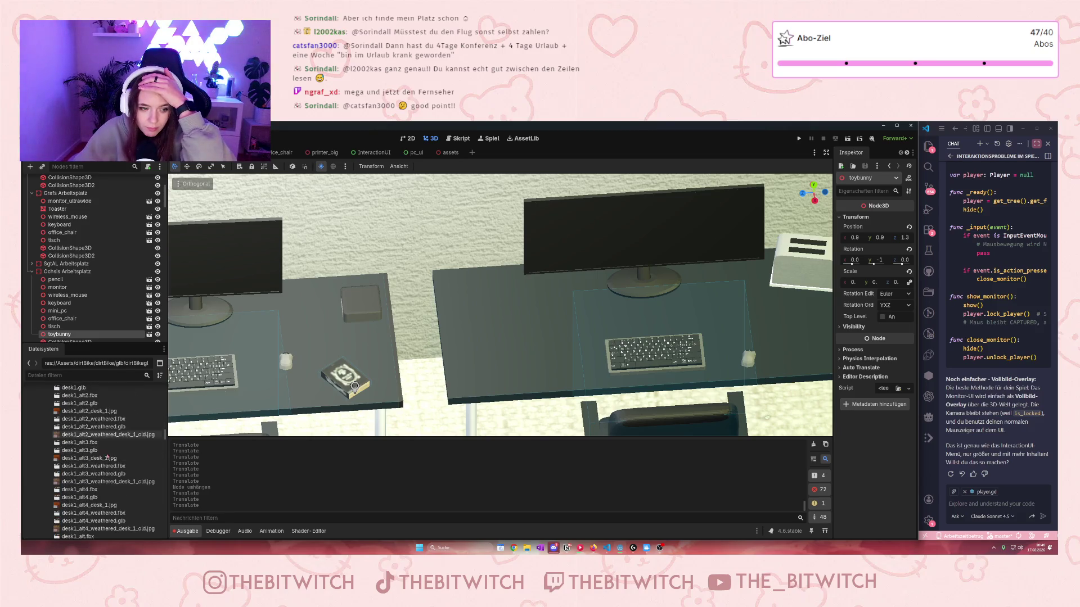
{"action": "scroll", "coordinate": [112, 459], "scroll_direction": "down", "scroll_amount": 10}
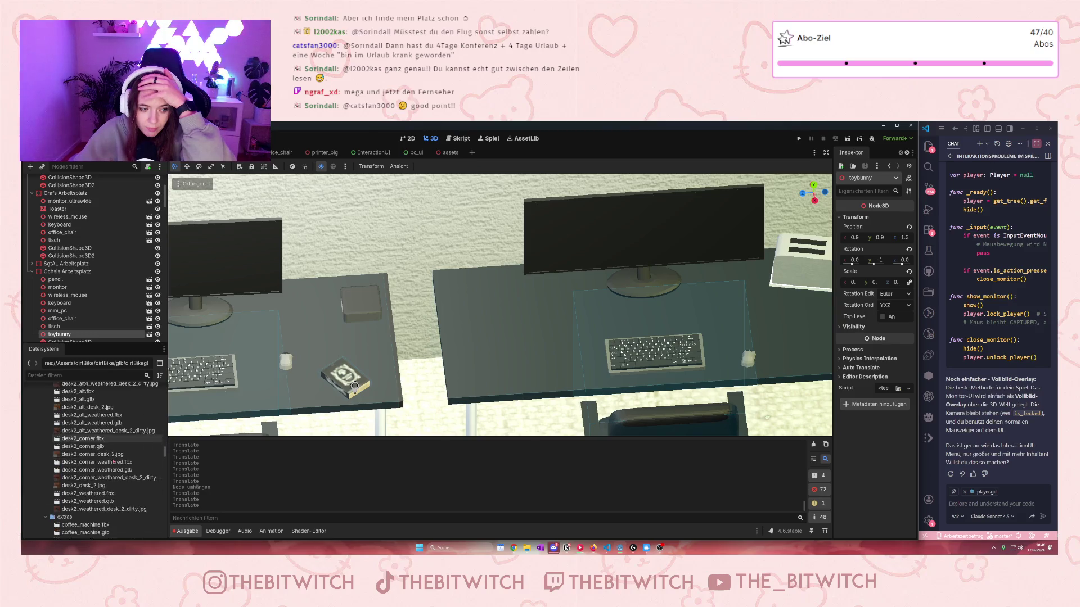
{"action": "scroll", "coordinate": [112, 459], "scroll_direction": "down", "scroll_amount": 10}
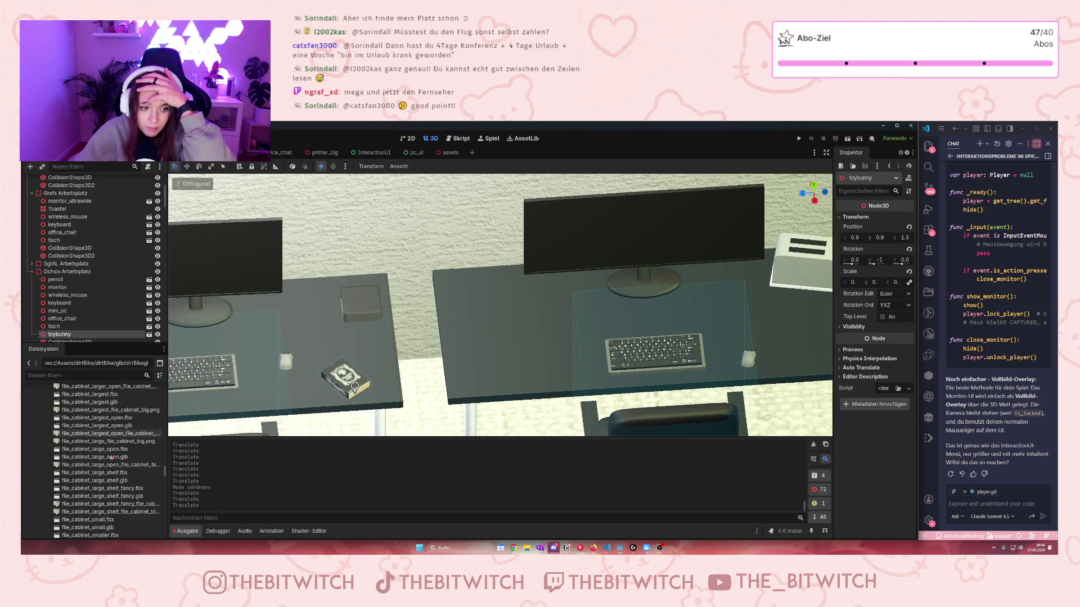
{"action": "scroll", "coordinate": [112, 458], "scroll_direction": "down", "scroll_amount": 8}
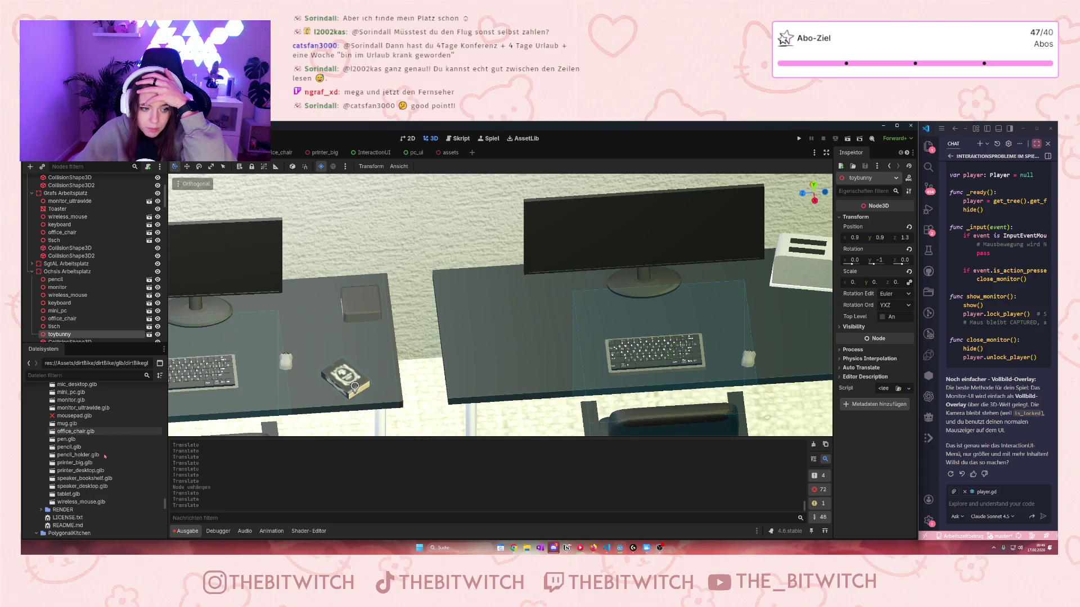
{"action": "scroll", "coordinate": [105, 454], "scroll_direction": "down", "scroll_amount": 5}
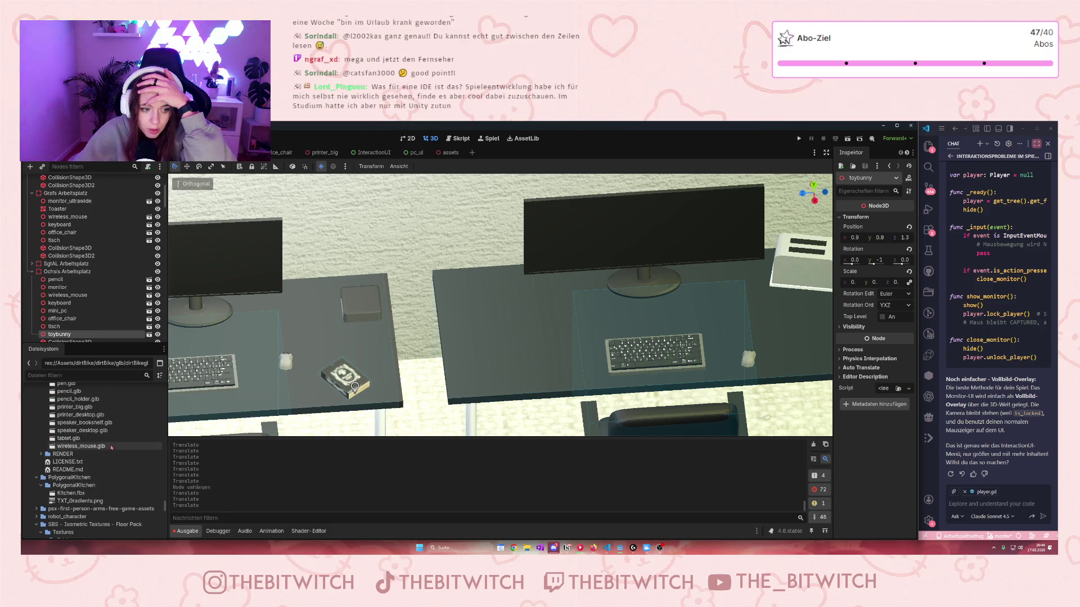
{"action": "scroll", "coordinate": [112, 444], "scroll_direction": "down", "scroll_amount": 10}
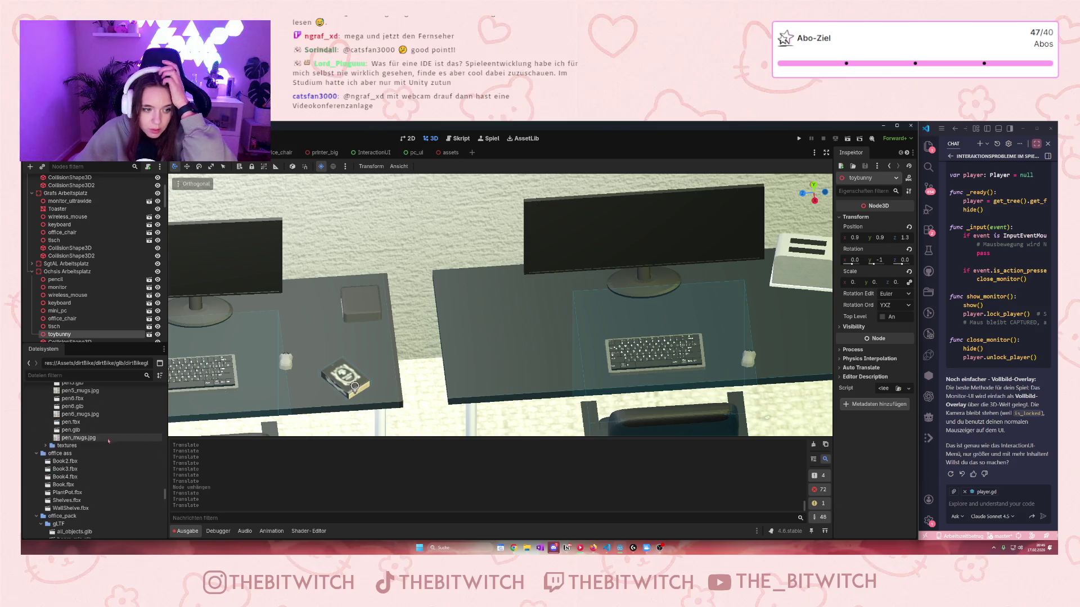
{"action": "left_click", "coordinate": [36, 516]}
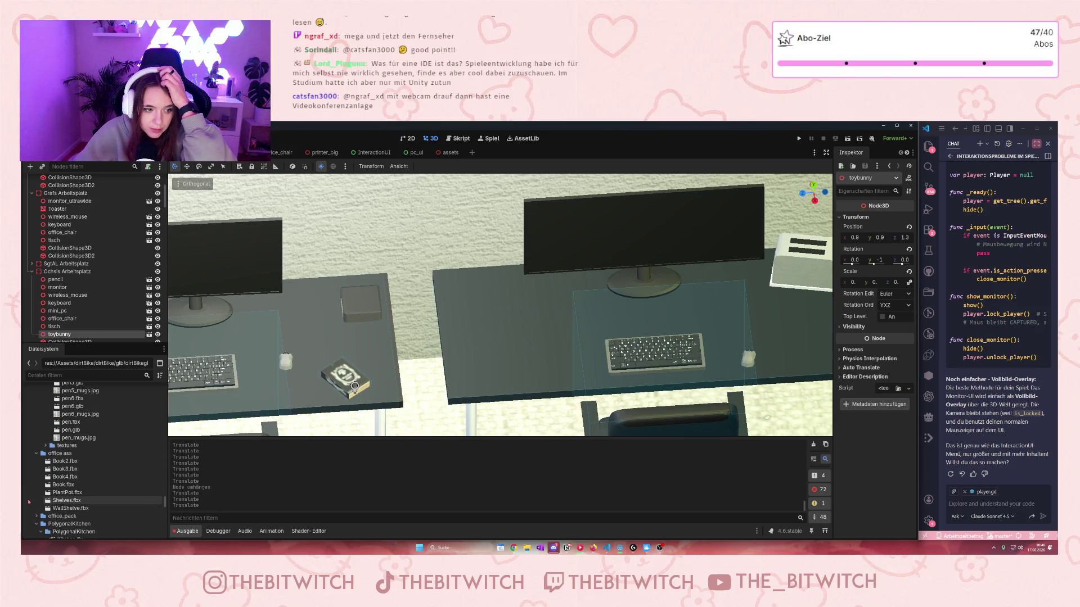
{"action": "left_click", "coordinate": [36, 453]}
- Drag the elastic_ball model from the stationary folder into the scene between the desks
{"action": "scroll", "coordinate": [112, 466], "scroll_direction": "down", "scroll_amount": 5}
{"action": "scroll", "coordinate": [114, 468], "scroll_direction": "down", "scroll_amount": 10}
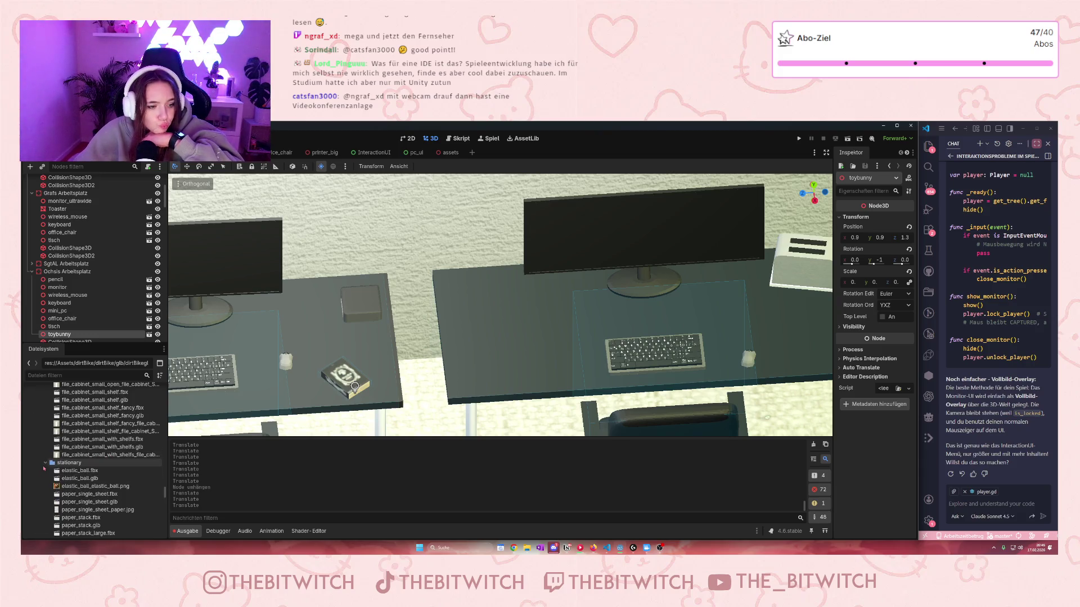
{"action": "mouse_move", "coordinate": [82, 487]}
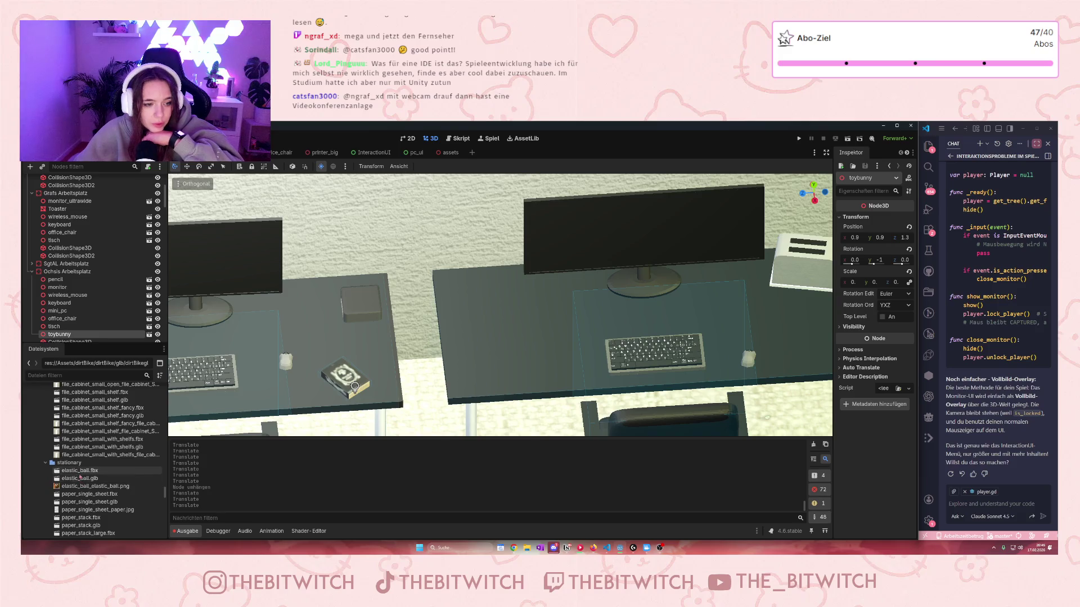
{"action": "mouse_move", "coordinate": [113, 470]}
{"action": "left_mouse_down"}
{"action": "mouse_move", "coordinate": [414, 292]}
{"action": "mouse_move", "coordinate": [410, 304]}
{"action": "left_mouse_up"}
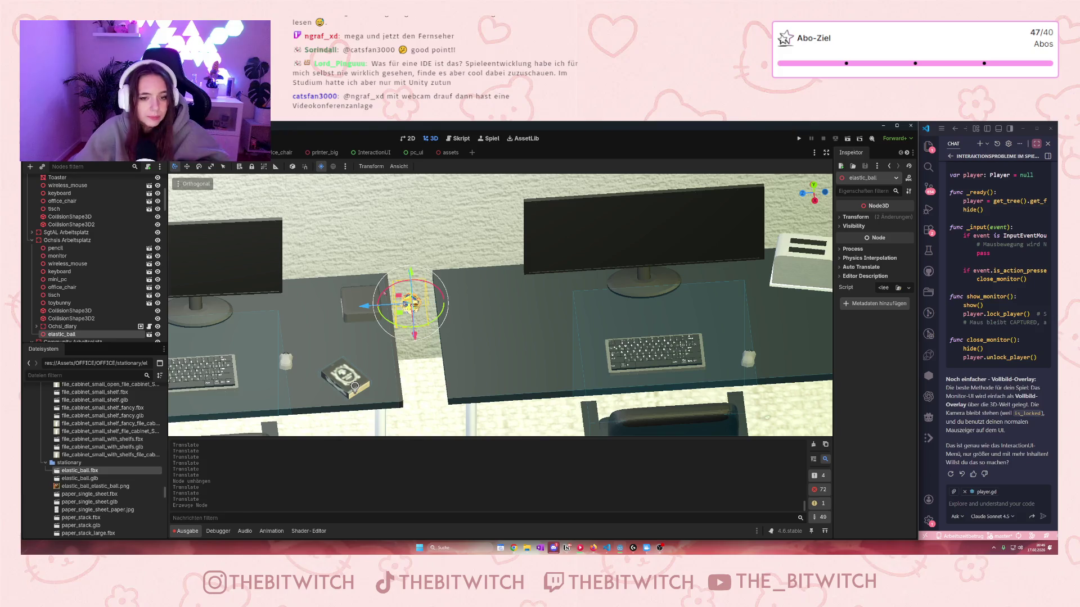
- Reparent the elastic ball under Community Arbeitsplatz and lower it onto that desk
{"action": "mouse_move", "coordinate": [74, 336]}
{"action": "left_mouse_down"}
{"action": "mouse_move", "coordinate": [73, 185]}
{"action": "mouse_move", "coordinate": [67, 342]}
{"action": "mouse_move", "coordinate": [67, 274]}
{"action": "left_mouse_up"}
{"action": "key", "text": "f"}
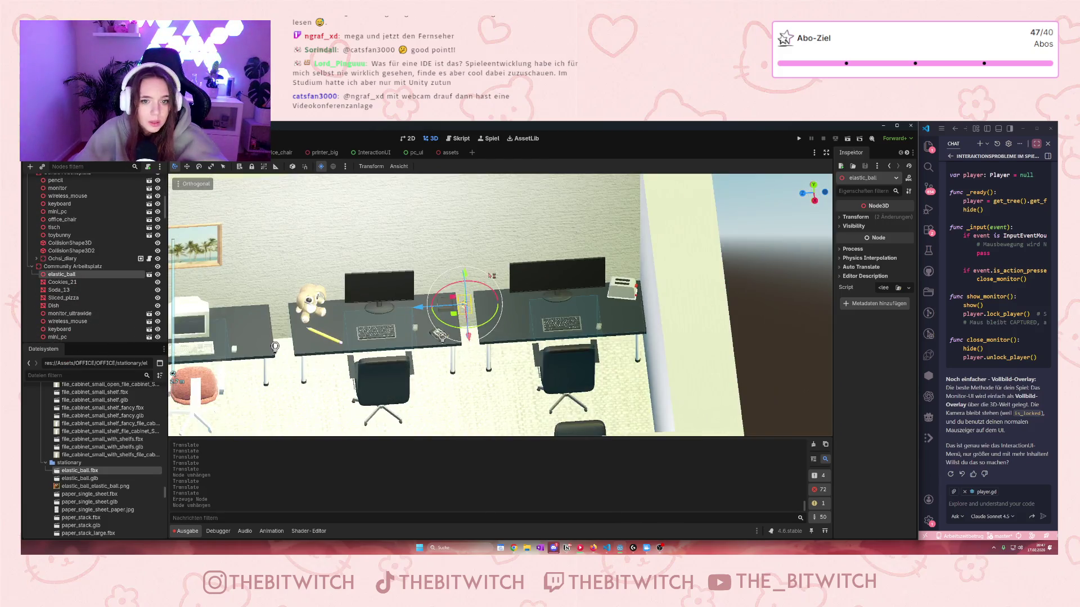
{"action": "left_click_drag", "start_coordinate": [463, 307], "coordinate": [264, 318]}
{"action": "scroll", "coordinate": [384, 368], "scroll_direction": "up", "scroll_amount": 2}
{"action": "scroll", "coordinate": [384, 367], "scroll_direction": "down", "scroll_amount": 3}
{"action": "scroll", "coordinate": [434, 359], "scroll_direction": "up", "scroll_amount": 1}
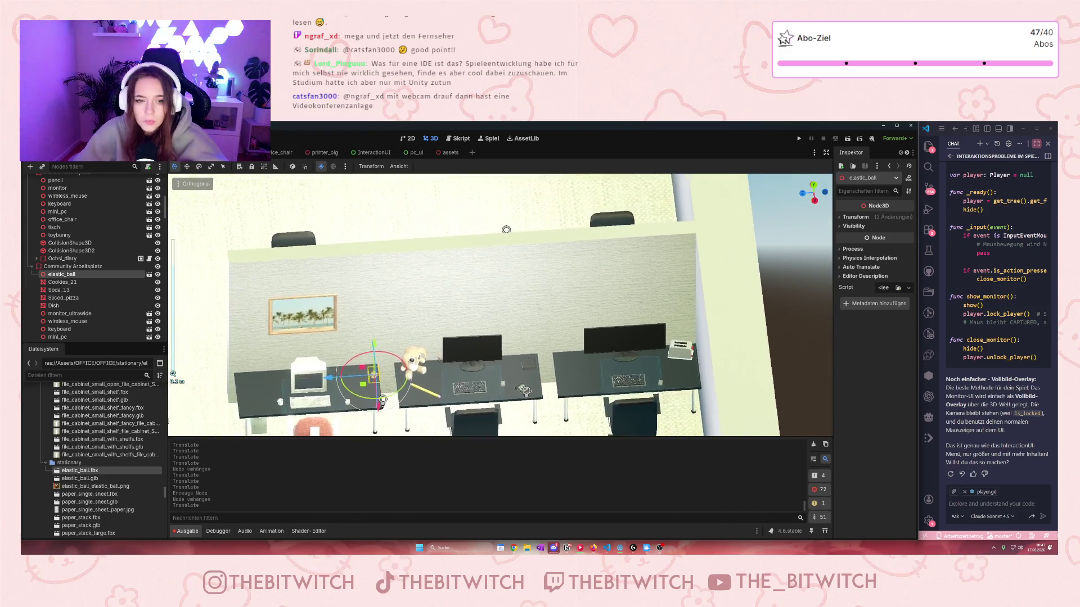
{"action": "mouse_move", "coordinate": [383, 350]}
{"action": "left_mouse_down"}
{"action": "mouse_move", "coordinate": [367, 359]}
{"action": "mouse_move", "coordinate": [402, 315]}
{"action": "mouse_move", "coordinate": [414, 351]}
{"action": "left_mouse_up"}
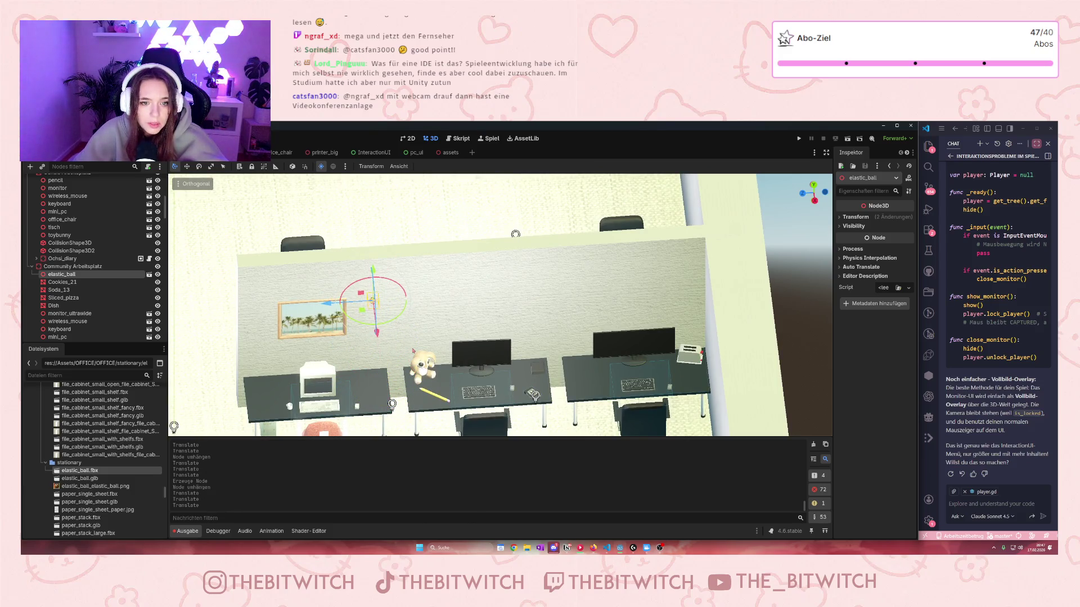
{"action": "scroll", "coordinate": [413, 351], "scroll_direction": "down", "scroll_amount": 3}
{"action": "mouse_move", "coordinate": [587, 329]}
{"action": "left_mouse_down"}
{"action": "mouse_move", "coordinate": [601, 326]}
{"action": "mouse_move", "coordinate": [523, 338]}
{"action": "mouse_move", "coordinate": [484, 360]}
{"action": "mouse_move", "coordinate": [423, 319]}
{"action": "mouse_move", "coordinate": [424, 382]}
{"action": "mouse_move", "coordinate": [484, 366]}
{"action": "mouse_move", "coordinate": [494, 437]}
{"action": "mouse_move", "coordinate": [479, 372]}
{"action": "left_mouse_up"}
{"action": "scroll", "coordinate": [423, 319], "scroll_direction": "up", "scroll_amount": 4}
{"action": "scroll", "coordinate": [424, 383], "scroll_direction": "down", "scroll_amount": 3}
{"action": "scroll", "coordinate": [444, 371], "scroll_direction": "up", "scroll_amount": 5}
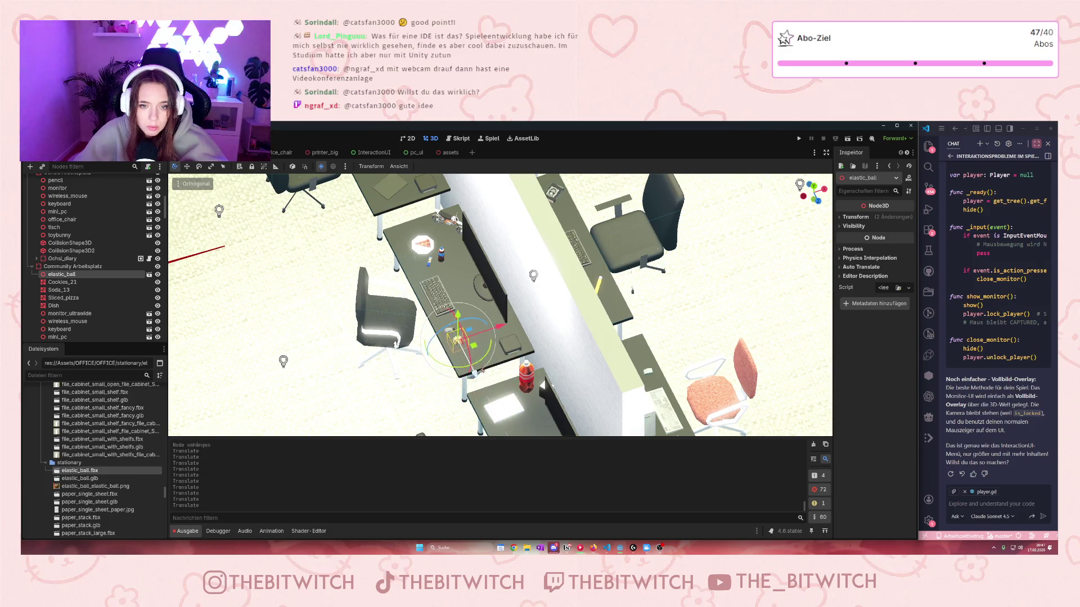
- Refocus on the ball and slide it across the desktop beside the mouse
{"action": "key", "text": "f"}
{"action": "mouse_move", "coordinate": [561, 318]}
{"action": "left_mouse_down"}
{"action": "mouse_move", "coordinate": [624, 295]}
{"action": "mouse_move", "coordinate": [618, 287]}
{"action": "mouse_move", "coordinate": [498, 309]}
{"action": "left_mouse_up"}
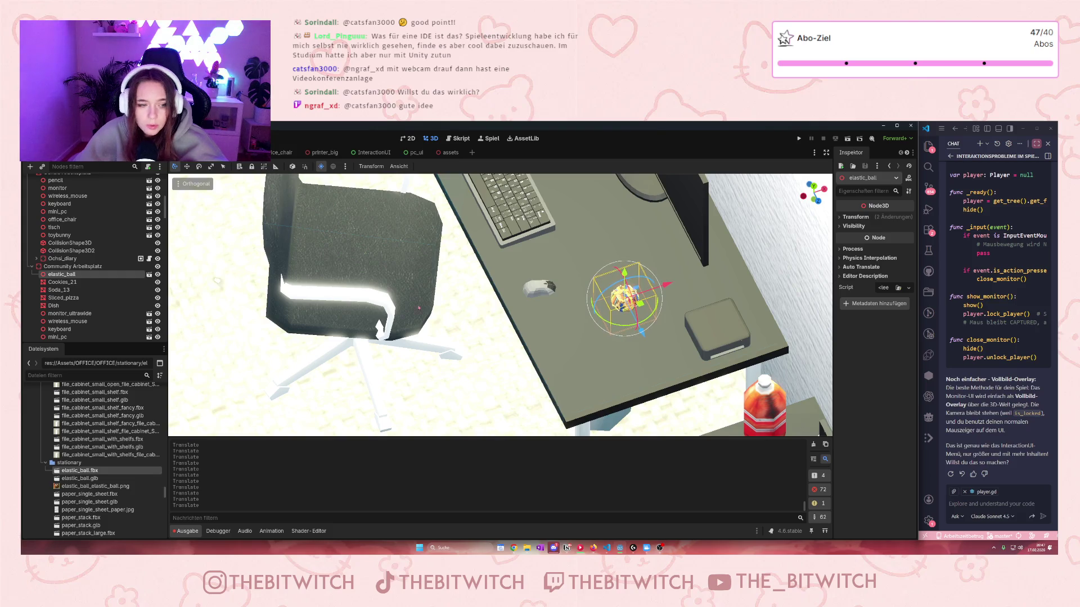
{"action": "scroll", "coordinate": [100, 430], "scroll_direction": "up", "scroll_amount": 8}
{"action": "scroll", "coordinate": [100, 429], "scroll_direction": "up", "scroll_amount": 10}
{"action": "scroll", "coordinate": [90, 473], "scroll_direction": "up", "scroll_amount": 10}
{"action": "scroll", "coordinate": [90, 466], "scroll_direction": "up", "scroll_amount": 10}
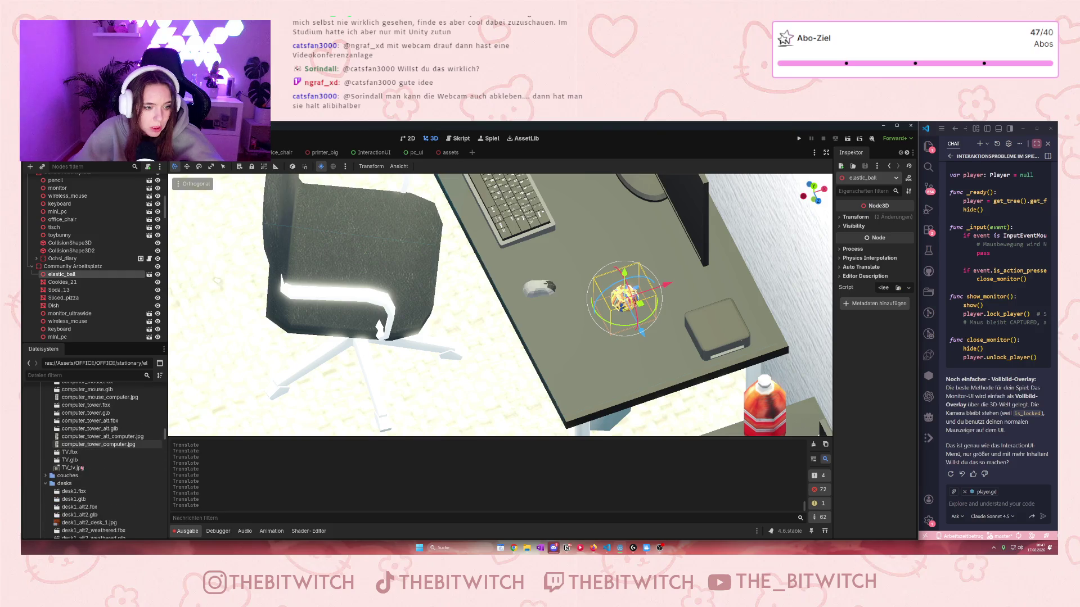
{"action": "scroll", "coordinate": [82, 468], "scroll_direction": "up", "scroll_amount": 6}
{"action": "scroll", "coordinate": [109, 484], "scroll_direction": "down", "scroll_amount": 4}
- Try TV.fbx on the desk, delete it again, and narrow the Godot window
{"action": "left_click_drag", "start_coordinate": [70, 508], "coordinate": [453, 245]}
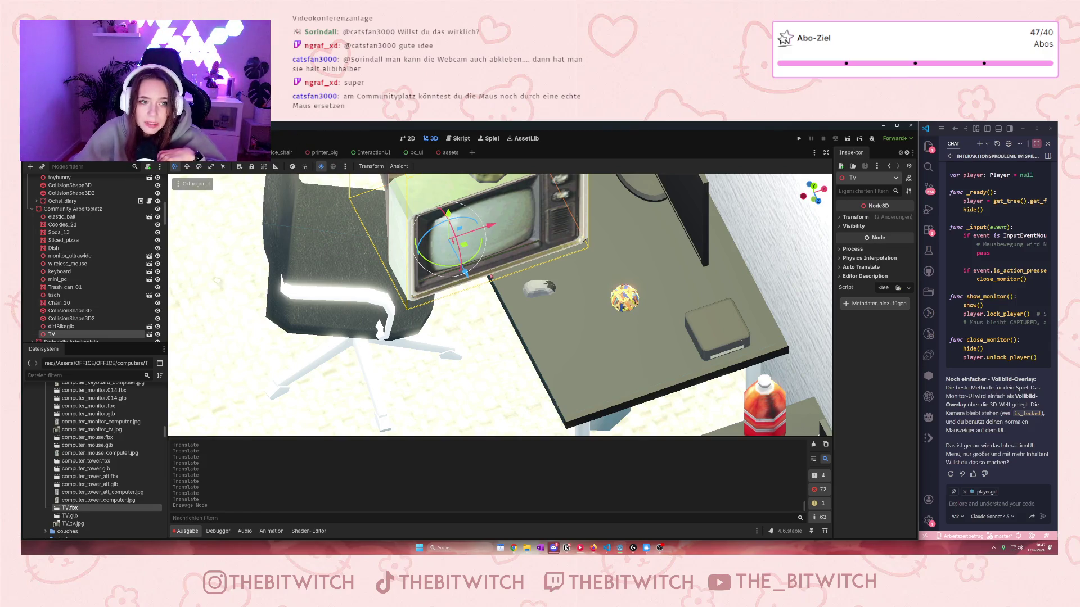
{"action": "scroll", "coordinate": [500, 304], "scroll_direction": "down", "scroll_amount": 3}
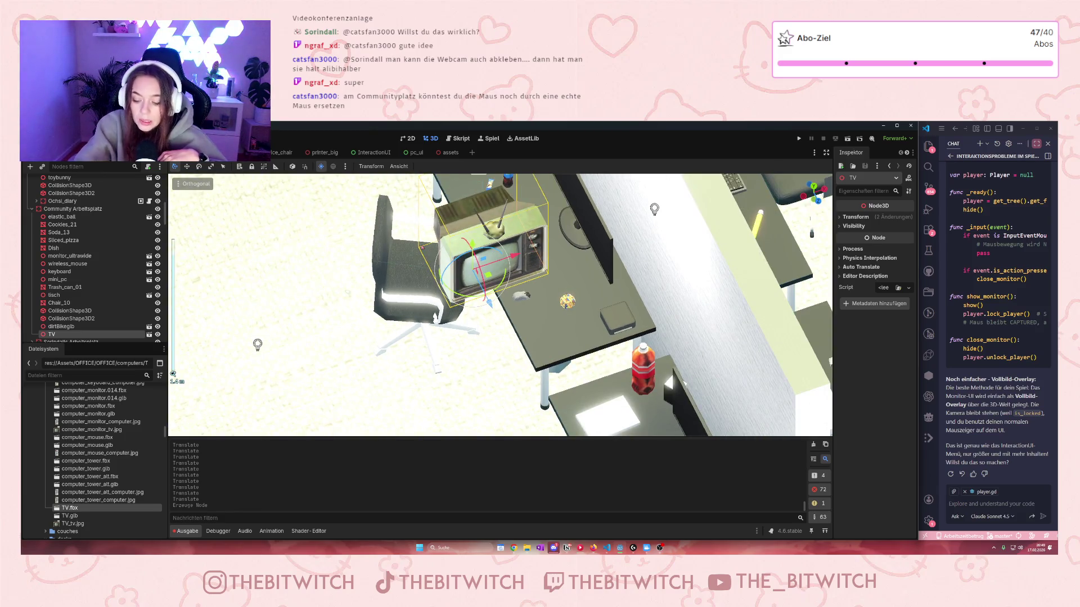
{"action": "key", "text": "Delete"}
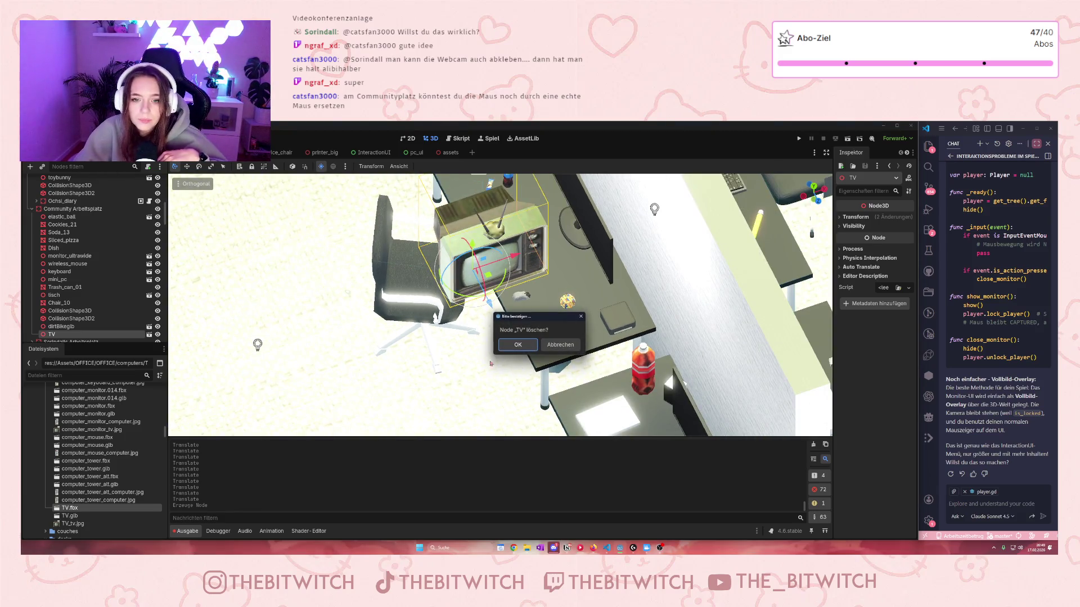
{"action": "left_click", "coordinate": [518, 344]}
{"action": "left_click_drag", "start_coordinate": [916, 312], "coordinate": [689, 330]}
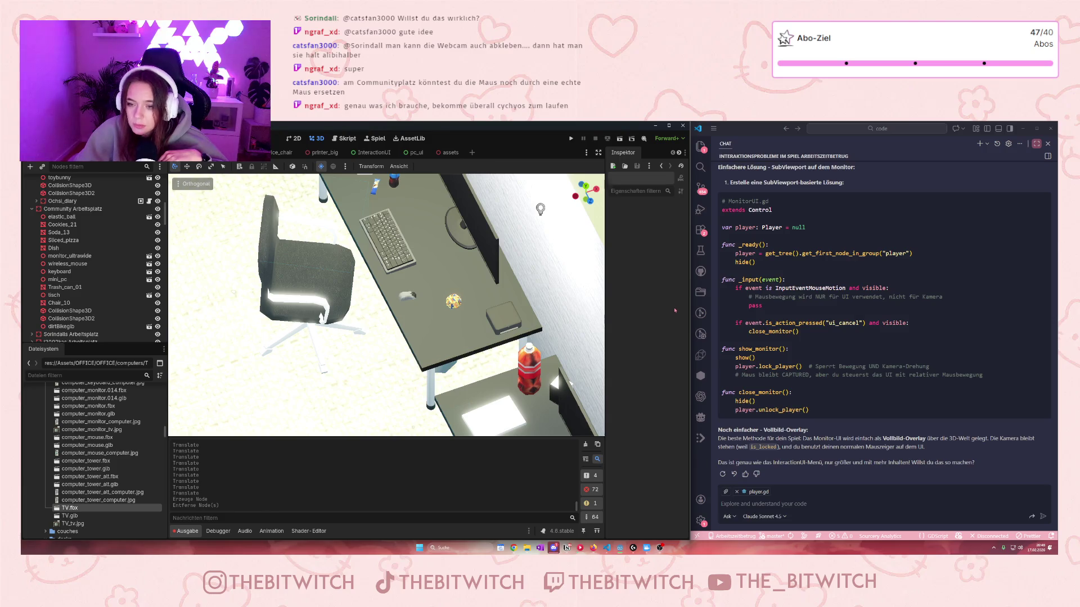
- Drag the divider right to widen the Godot window, then zoom the viewport
{"action": "left_click_drag", "start_coordinate": [690, 309], "coordinate": [830, 326]}
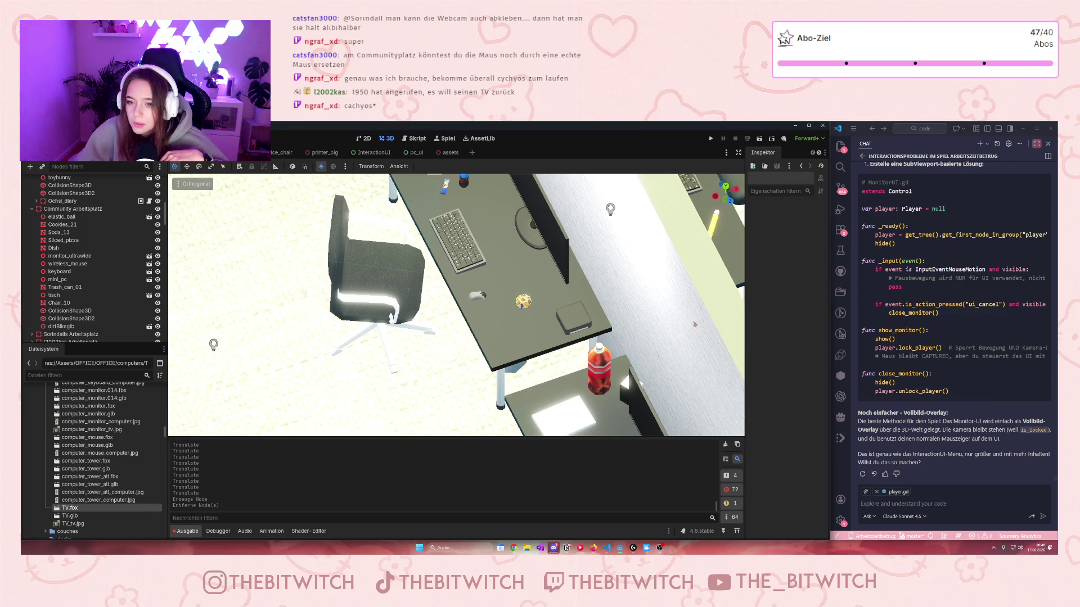
{"action": "scroll", "coordinate": [377, 297], "scroll_direction": "up", "scroll_amount": 5}
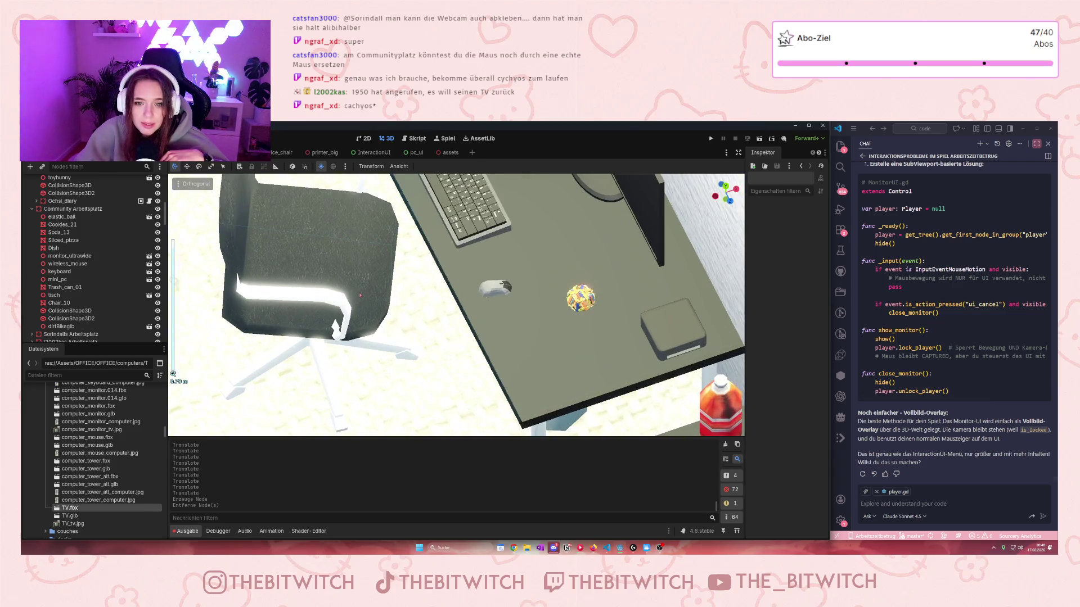
{"action": "scroll", "coordinate": [378, 297], "scroll_direction": "down", "scroll_amount": 4}
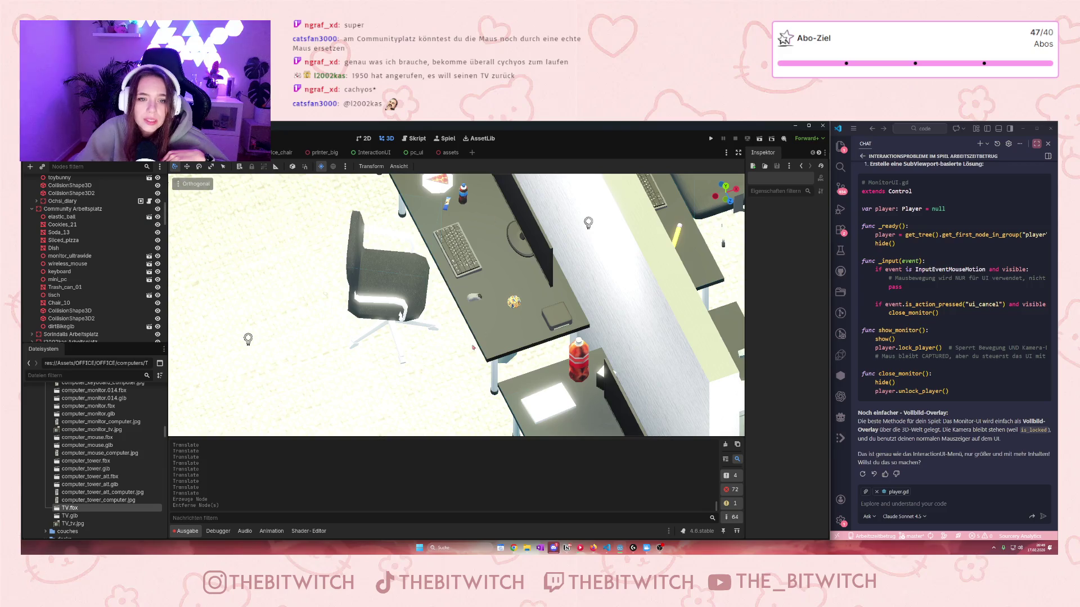
{"action": "scroll", "coordinate": [469, 353], "scroll_direction": "down", "scroll_amount": 4}
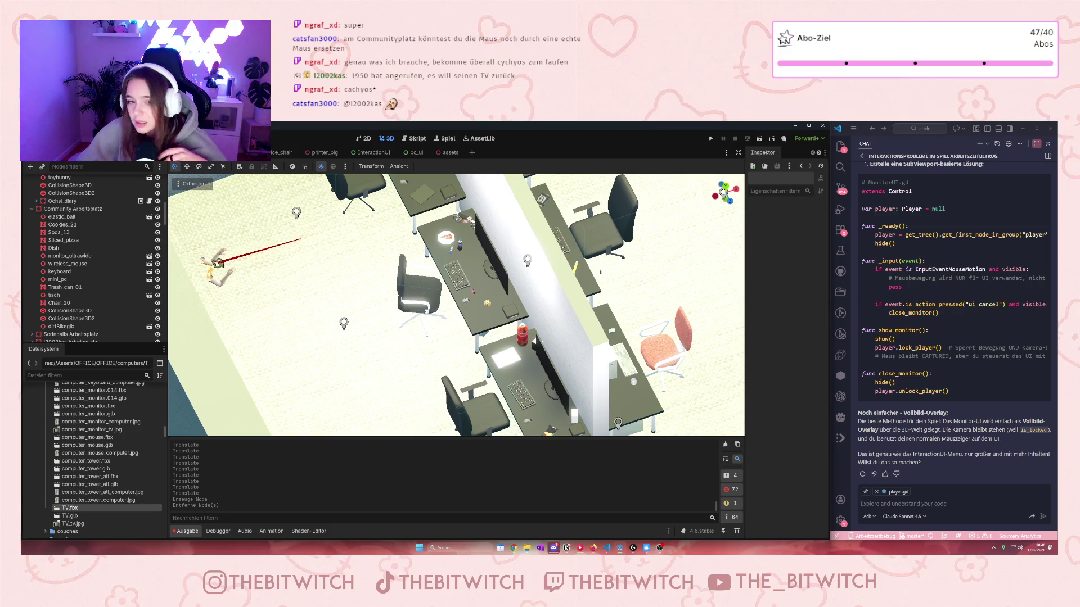
{"action": "scroll", "coordinate": [478, 294], "scroll_direction": "up", "scroll_amount": 4}
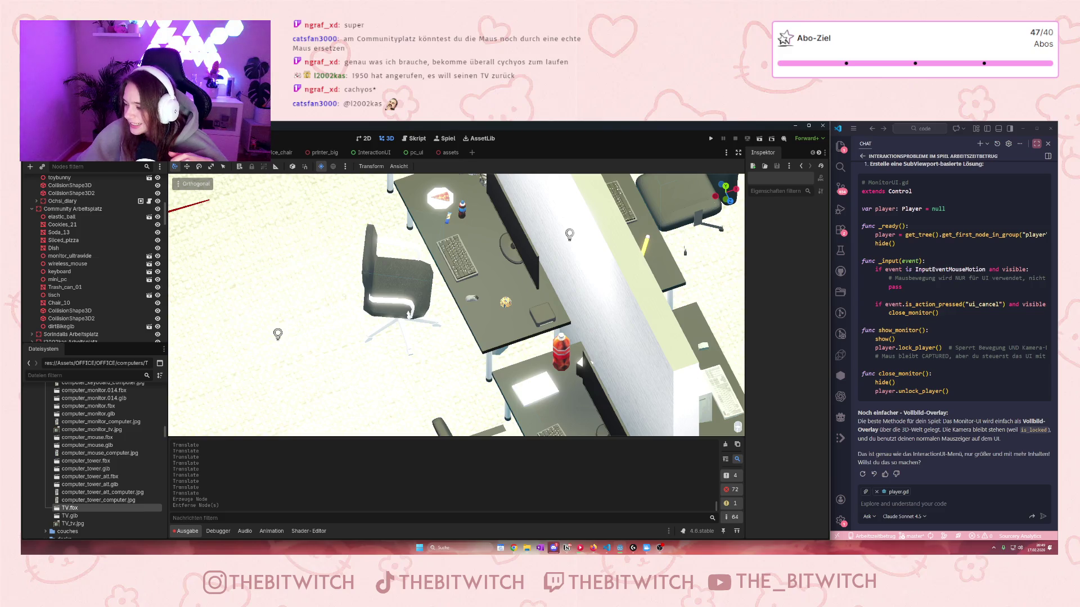
{"action": "scroll", "coordinate": [94, 460], "scroll_direction": "down", "scroll_amount": 3}
- Scroll the FileSystem dock and expand then collapse the All folder
{"action": "scroll", "coordinate": [94, 460], "scroll_direction": "down", "scroll_amount": 10}
{"action": "scroll", "coordinate": [94, 452], "scroll_direction": "up", "scroll_amount": 15}
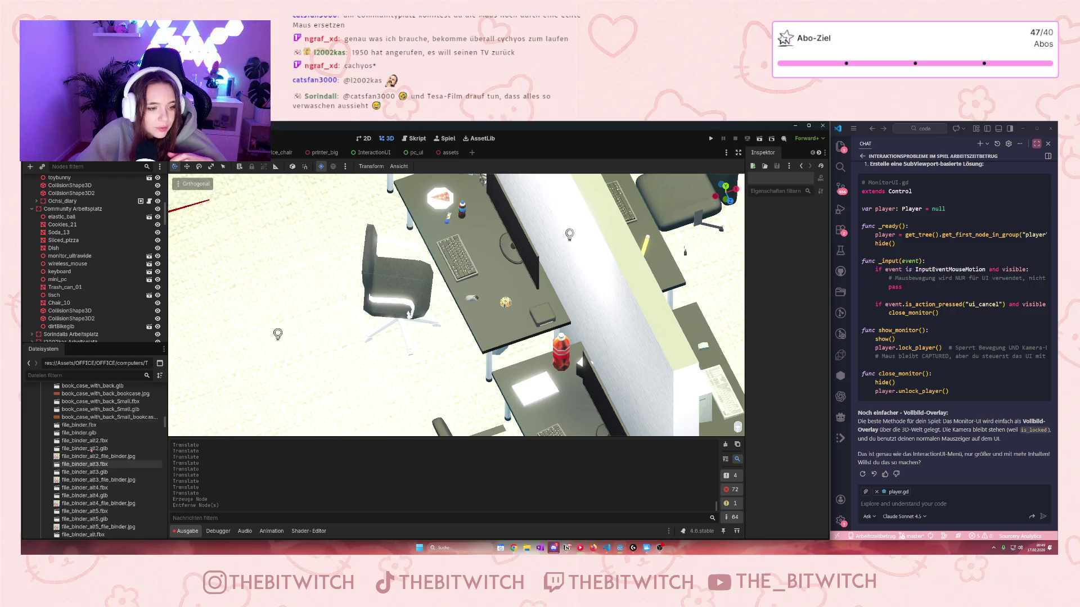
{"action": "scroll", "coordinate": [96, 454], "scroll_direction": "down", "scroll_amount": 10}
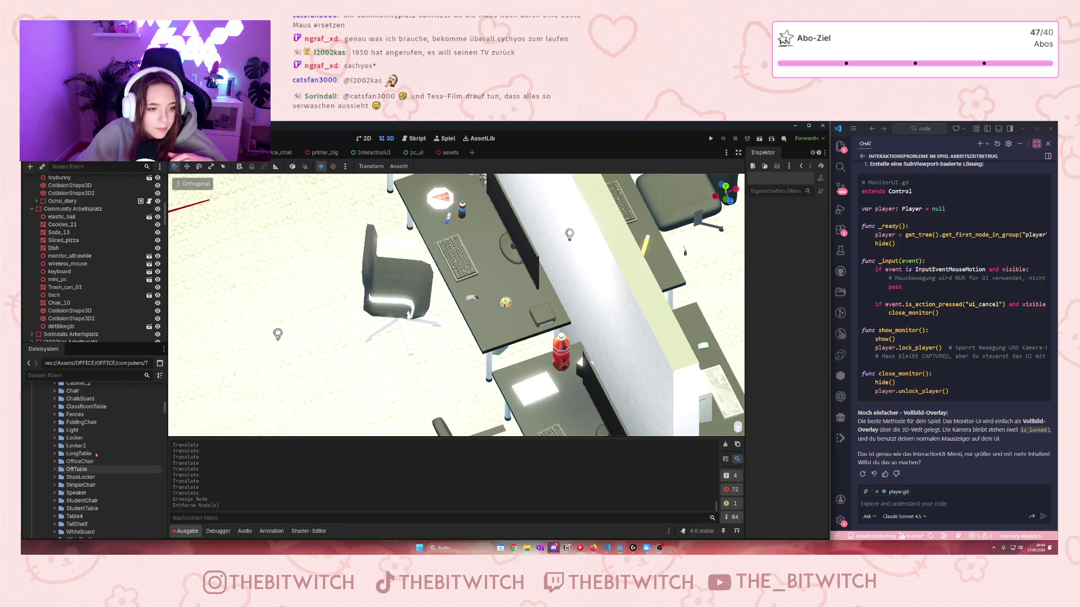
{"action": "scroll", "coordinate": [94, 457], "scroll_direction": "up", "scroll_amount": 10}
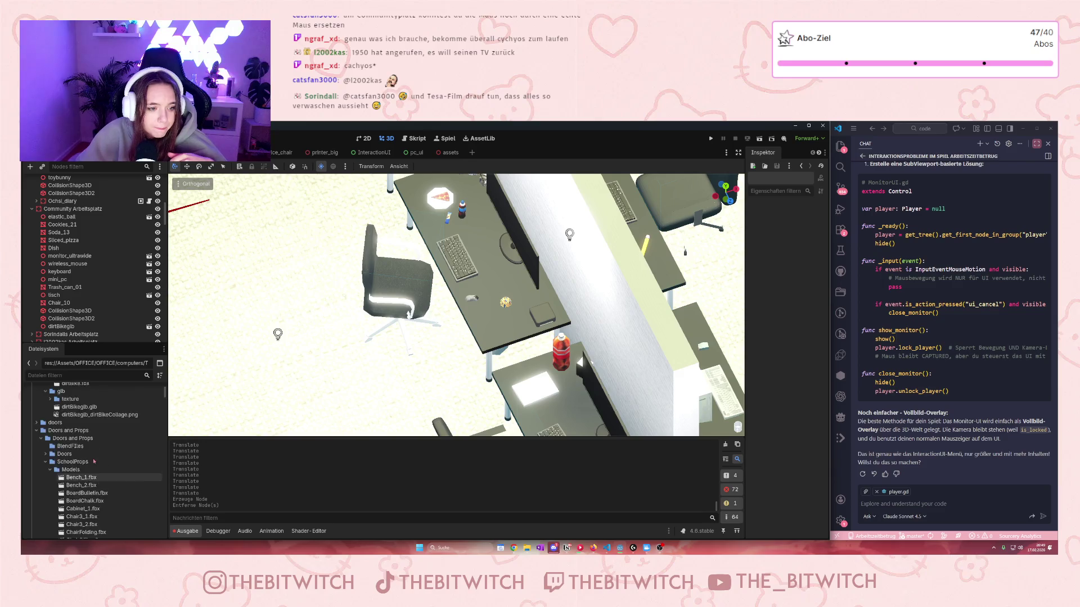
{"action": "scroll", "coordinate": [97, 445], "scroll_direction": "up", "scroll_amount": 3}
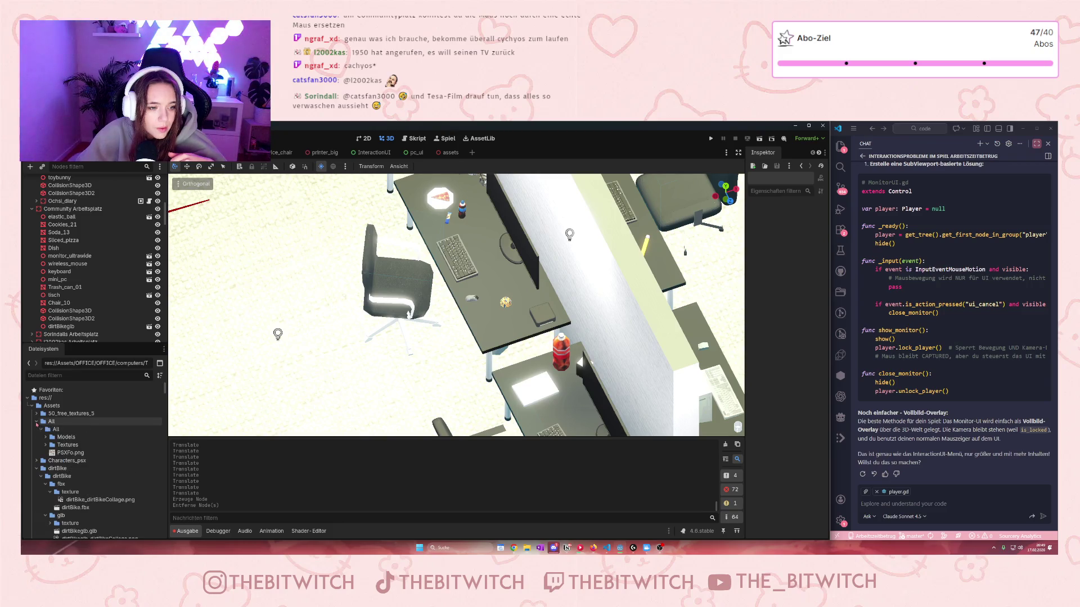
{"action": "scroll", "coordinate": [57, 427], "scroll_direction": "down", "scroll_amount": 1}
{"action": "left_click", "coordinate": [37, 404]}
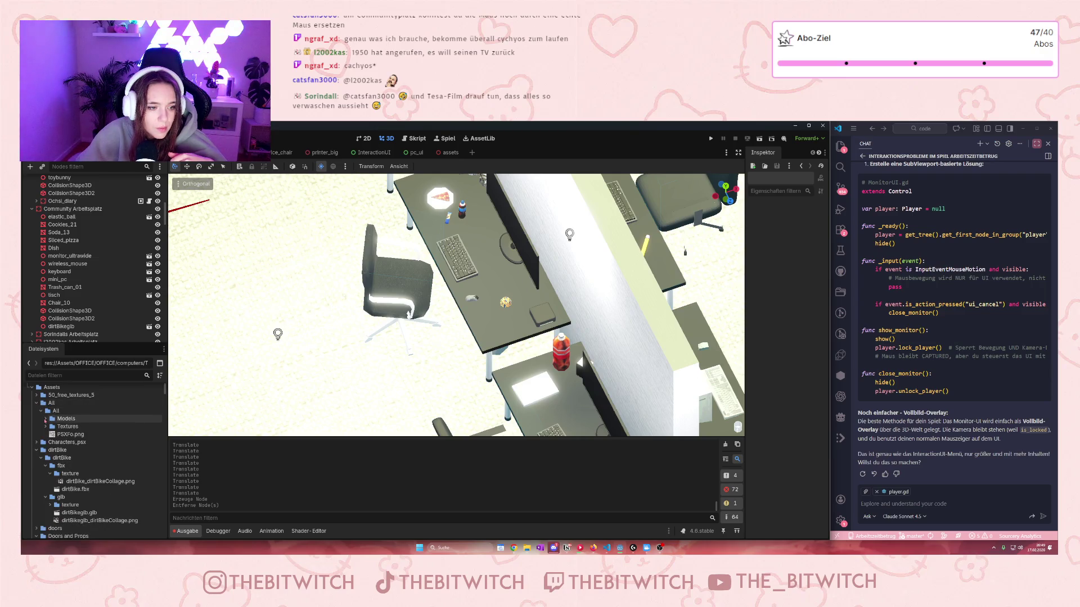
{"action": "left_click", "coordinate": [38, 403]}
- Collapse dirtBike and Doors and Props, then filter the files by 'tv'
{"action": "left_click", "coordinate": [36, 419]}
{"action": "scroll", "coordinate": [43, 419], "scroll_direction": "down", "scroll_amount": 1}
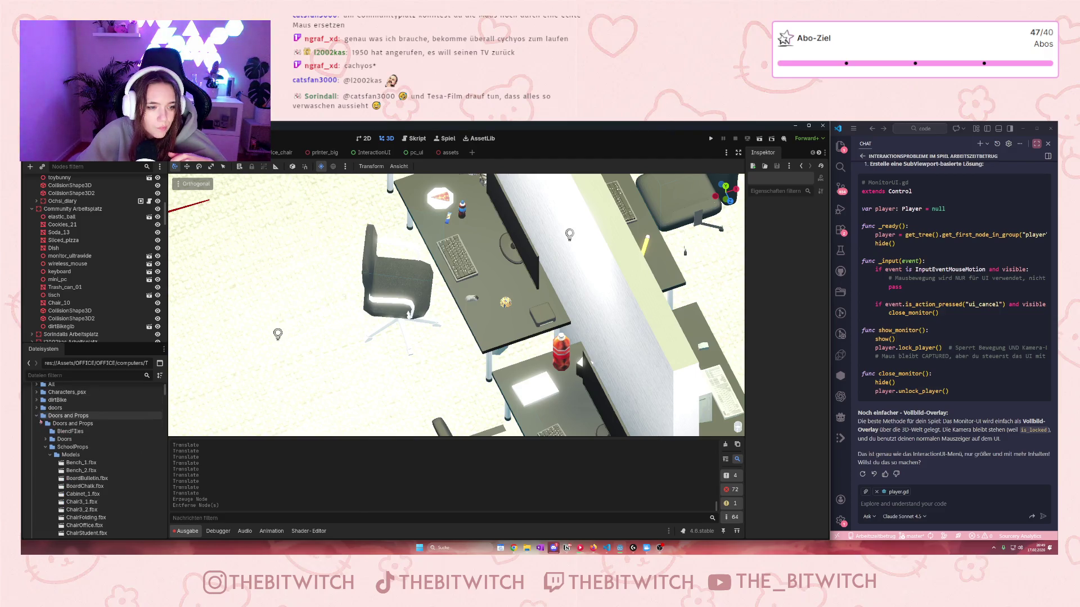
{"action": "left_click", "coordinate": [37, 416]}
{"action": "scroll", "coordinate": [63, 438], "scroll_direction": "down", "scroll_amount": 12}
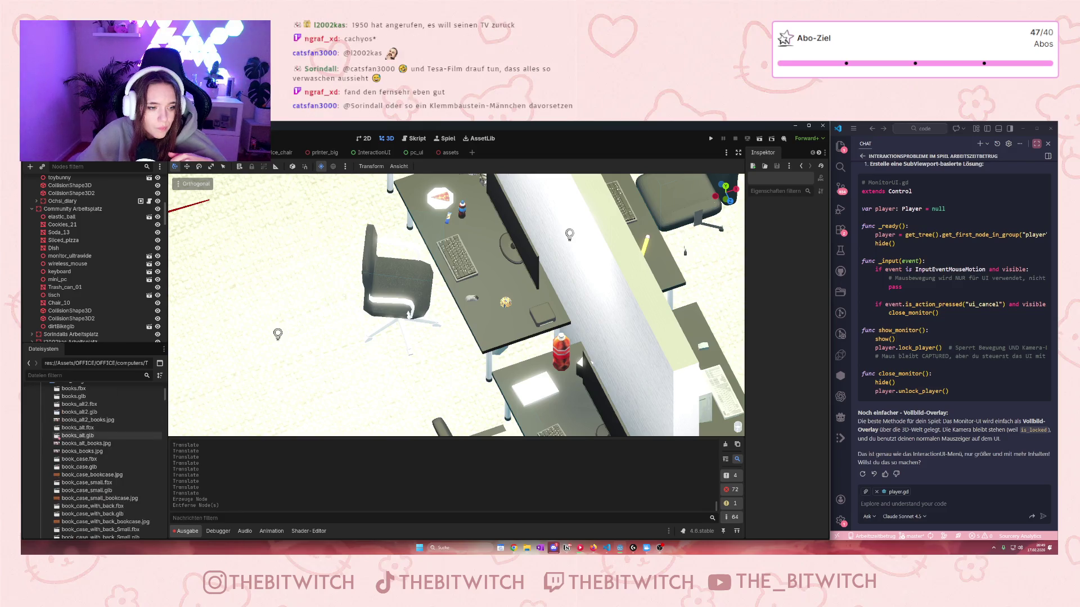
{"action": "scroll", "coordinate": [63, 450], "scroll_direction": "down", "scroll_amount": 4}
{"action": "left_click", "coordinate": [70, 375]}
{"action": "type", "text": "tv"}
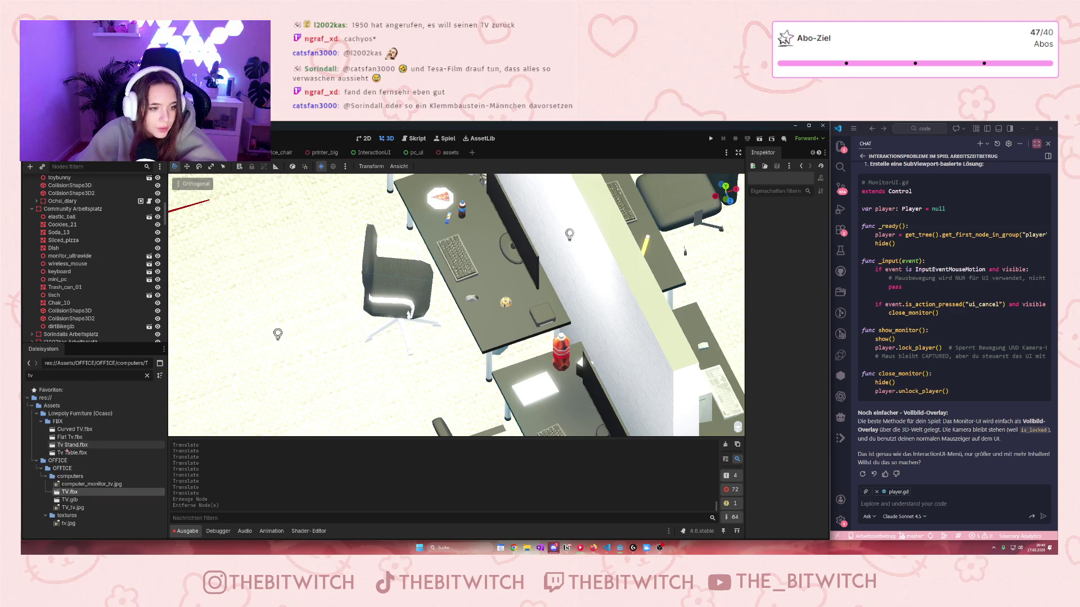
- Drag Flat Tv.fbx and Curved TV.fbx from the filtered file list into the office scene viewport
{"action": "mouse_move", "coordinate": [64, 440]}
{"action": "left_mouse_down"}
{"action": "mouse_move", "coordinate": [317, 315]}
{"action": "mouse_move", "coordinate": [413, 307]}
{"action": "left_mouse_up"}
{"action": "left_click_drag", "start_coordinate": [87, 429], "coordinate": [419, 315]}
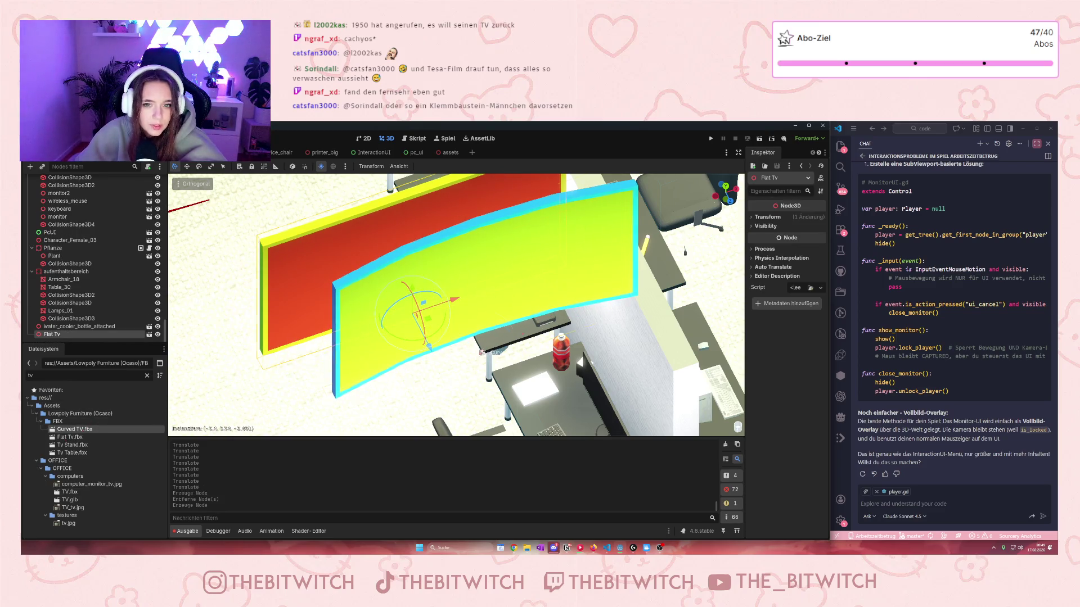
{"action": "scroll", "coordinate": [361, 338], "scroll_direction": "down", "scroll_amount": 3}
{"action": "scroll", "coordinate": [393, 315], "scroll_direction": "up", "scroll_amount": 4}
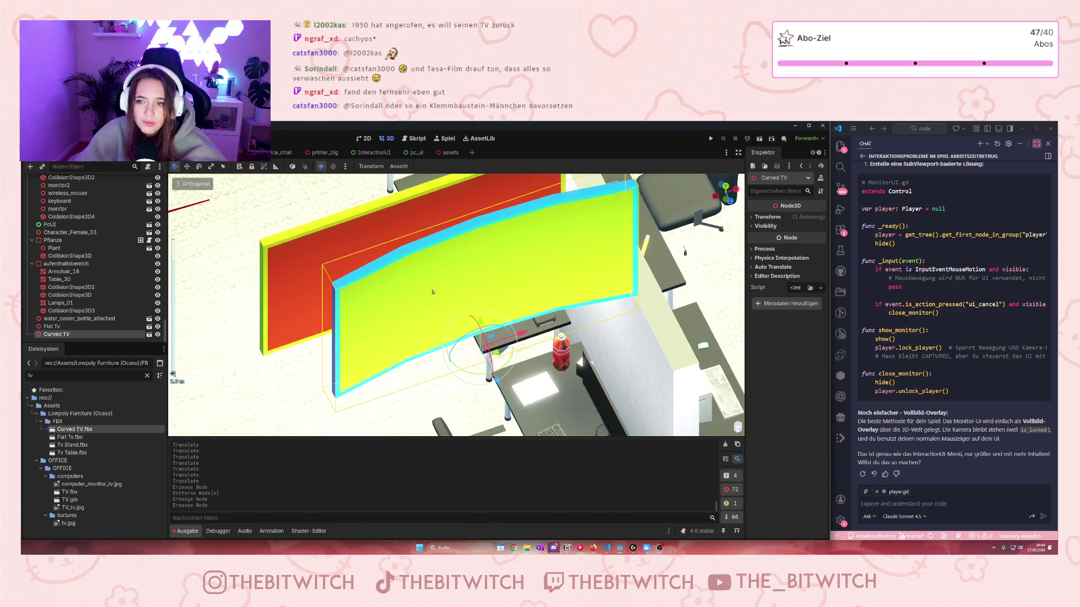
{"action": "left_click", "coordinate": [150, 335]}
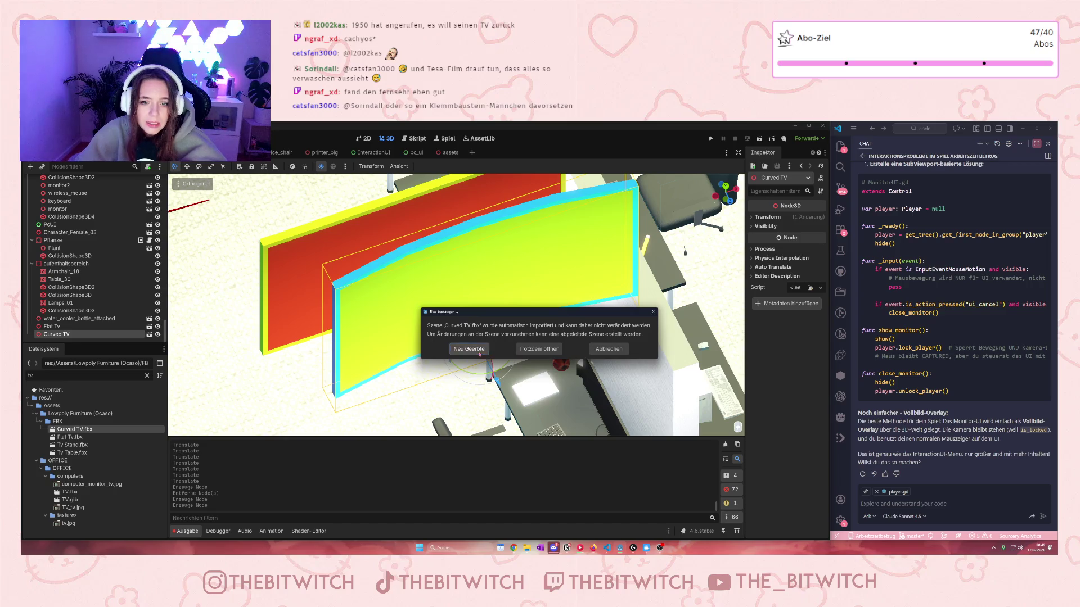
- Create a new inherited Curved TV scene, select its mesh and expand the mesh resource
{"action": "left_click", "coordinate": [478, 351]}
{"action": "left_click", "coordinate": [474, 250]}
{"action": "left_click_drag", "start_coordinate": [601, 258], "coordinate": [703, 248]}
{"action": "left_click", "coordinate": [807, 225]}
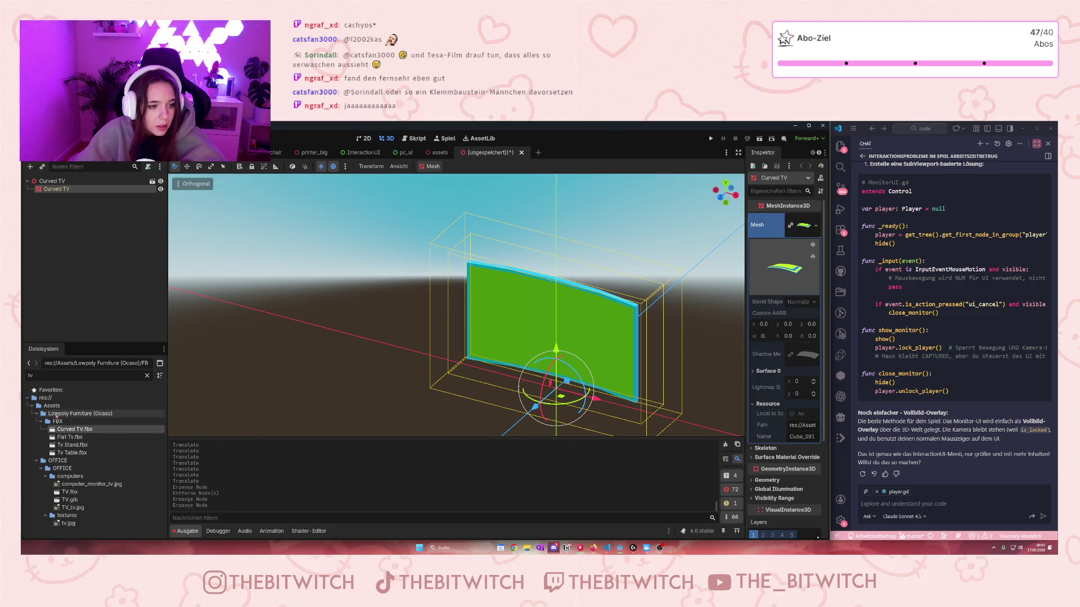
- Clear the 'tv' file filter and browse through the full file list
{"action": "left_click", "coordinate": [147, 376]}
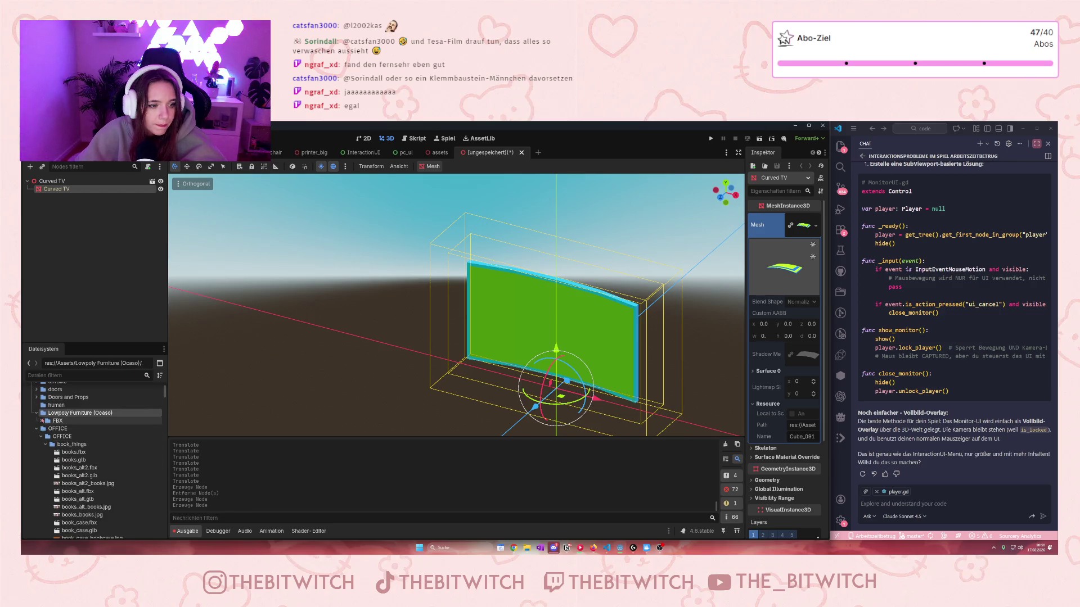
{"action": "scroll", "coordinate": [79, 443], "scroll_direction": "down", "scroll_amount": 15}
{"action": "scroll", "coordinate": [79, 444], "scroll_direction": "down", "scroll_amount": 20}
{"action": "scroll", "coordinate": [85, 444], "scroll_direction": "down", "scroll_amount": 5}
{"action": "scroll", "coordinate": [79, 435], "scroll_direction": "up", "scroll_amount": 15}
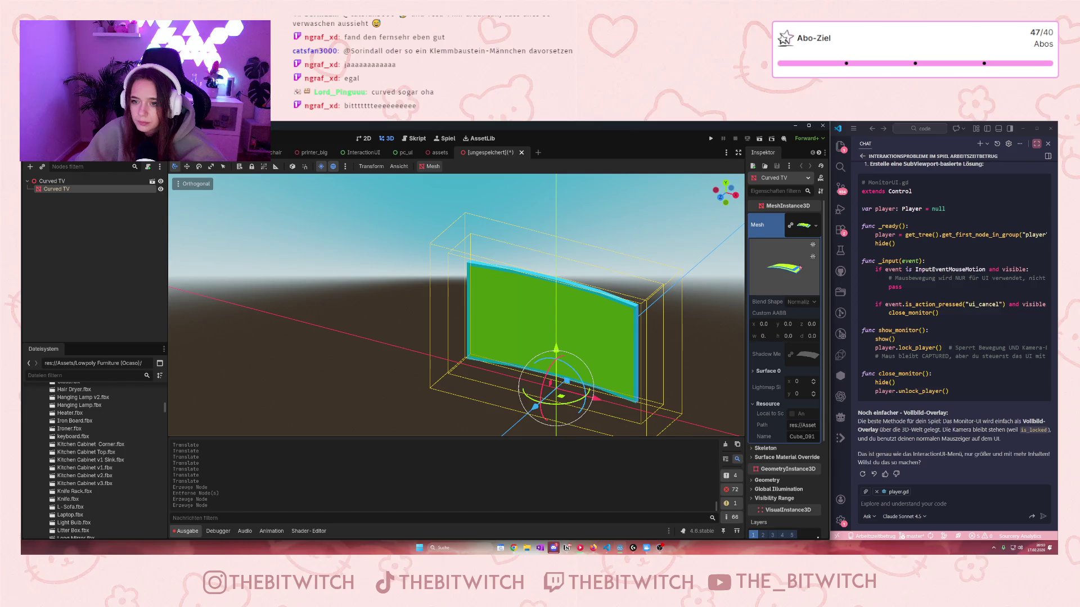
{"action": "scroll", "coordinate": [793, 267], "scroll_direction": "down", "scroll_amount": 3}
{"action": "scroll", "coordinate": [793, 270], "scroll_direction": "up", "scroll_amount": 3}
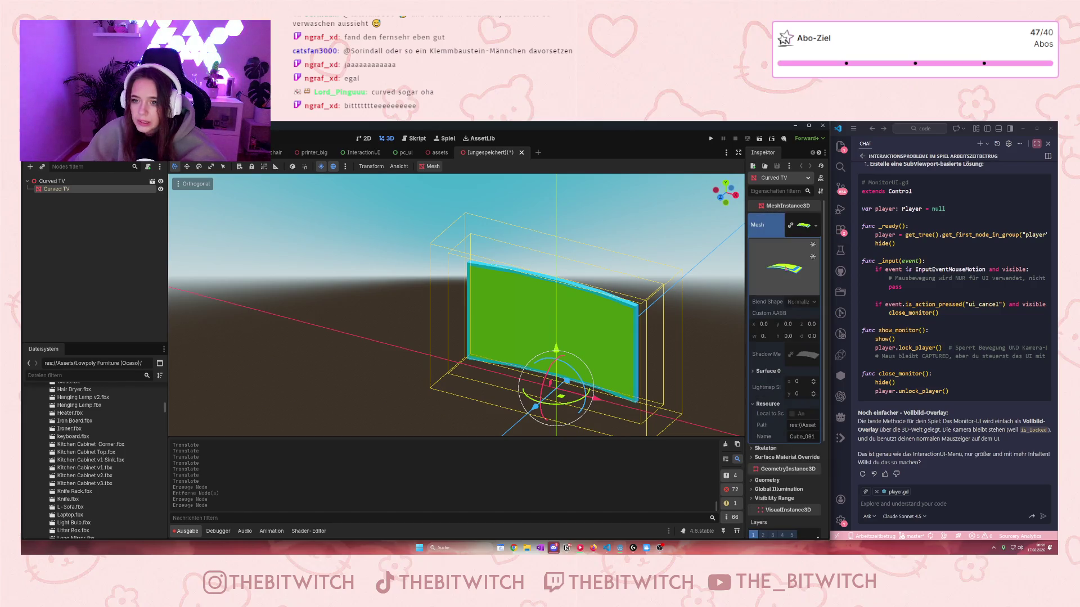
- Inspect Surface 0's Ocaso material, including its UV1 settings, then close the unsaved scene
{"action": "left_click", "coordinate": [768, 371]}
{"action": "scroll", "coordinate": [784, 338], "scroll_direction": "down", "scroll_amount": 2}
{"action": "left_click", "coordinate": [809, 357]}
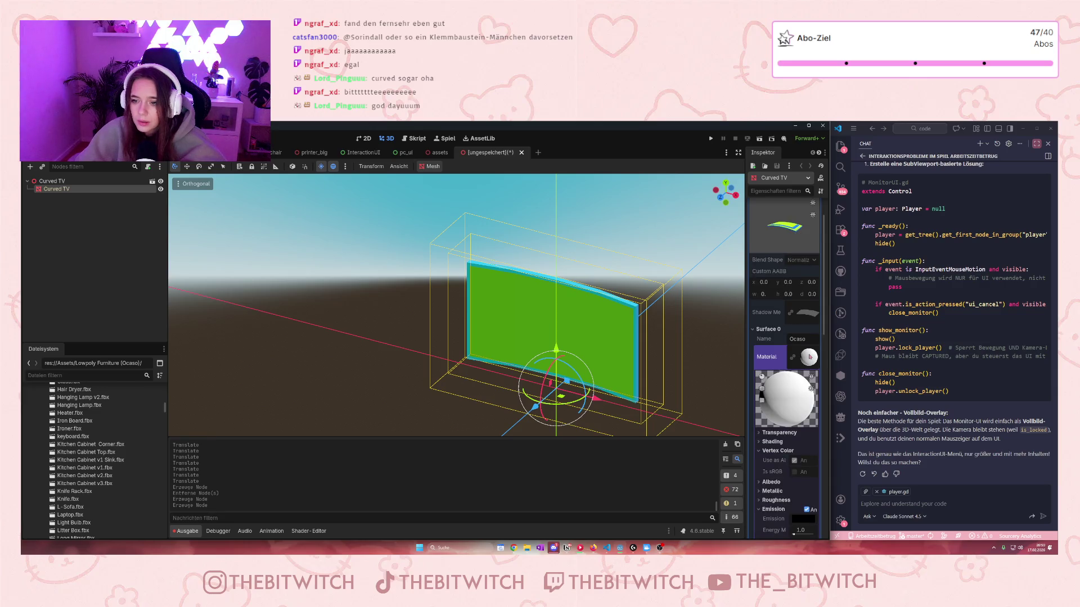
{"action": "scroll", "coordinate": [789, 400], "scroll_direction": "down", "scroll_amount": 5}
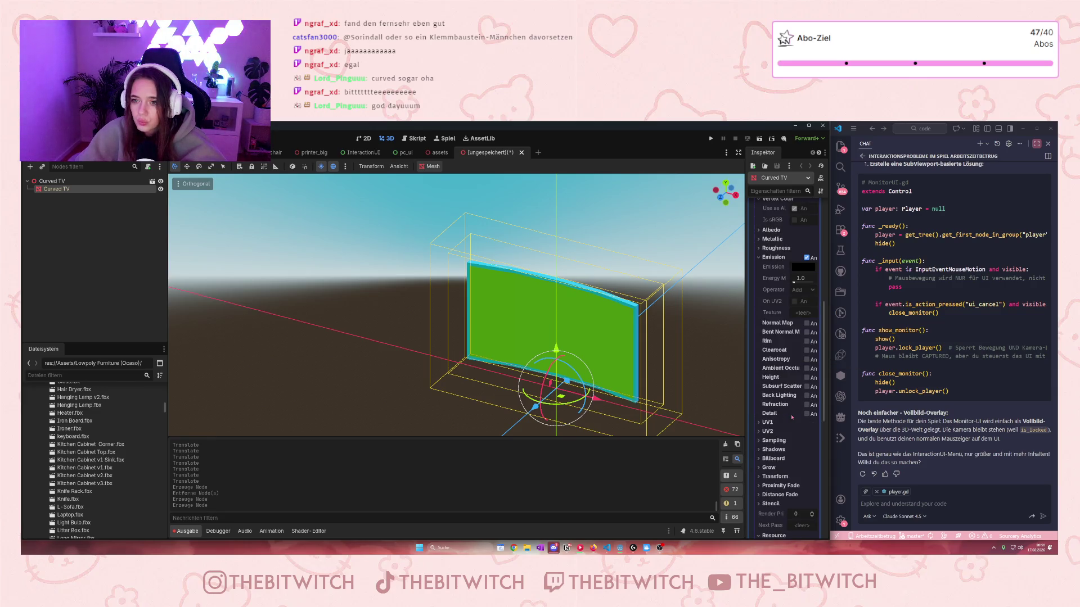
{"action": "scroll", "coordinate": [775, 331], "scroll_direction": "up", "scroll_amount": 3}
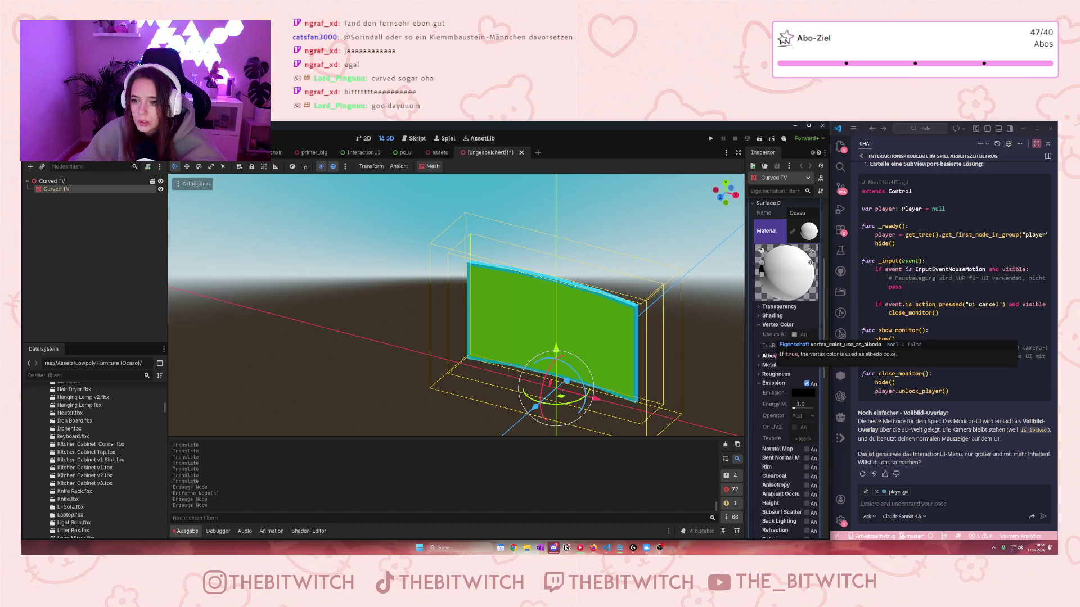
{"action": "scroll", "coordinate": [781, 385], "scroll_direction": "down", "scroll_amount": 1}
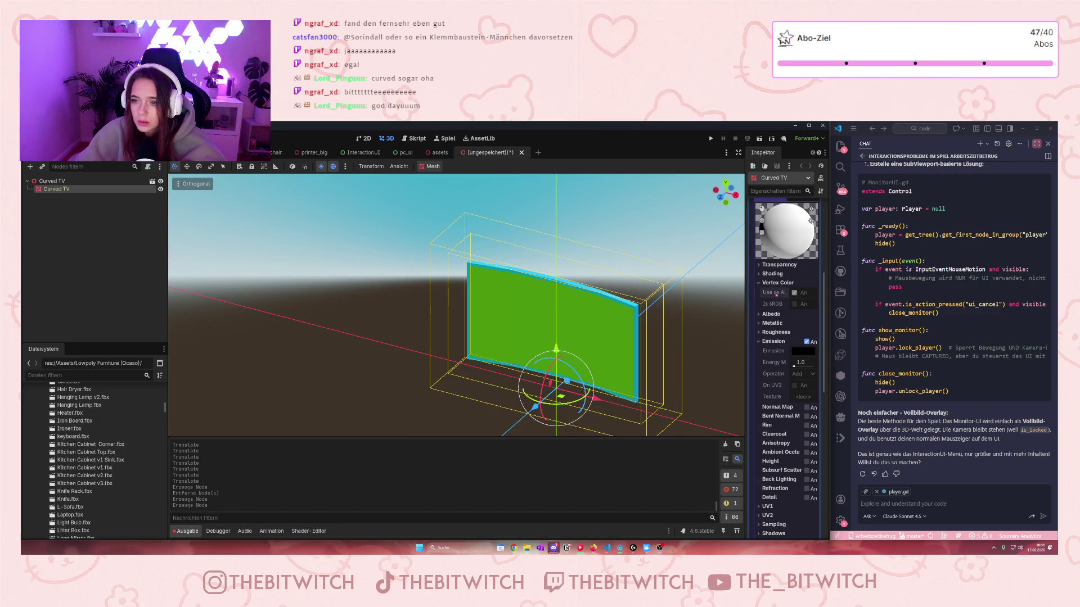
{"action": "scroll", "coordinate": [782, 317], "scroll_direction": "down", "scroll_amount": 3}
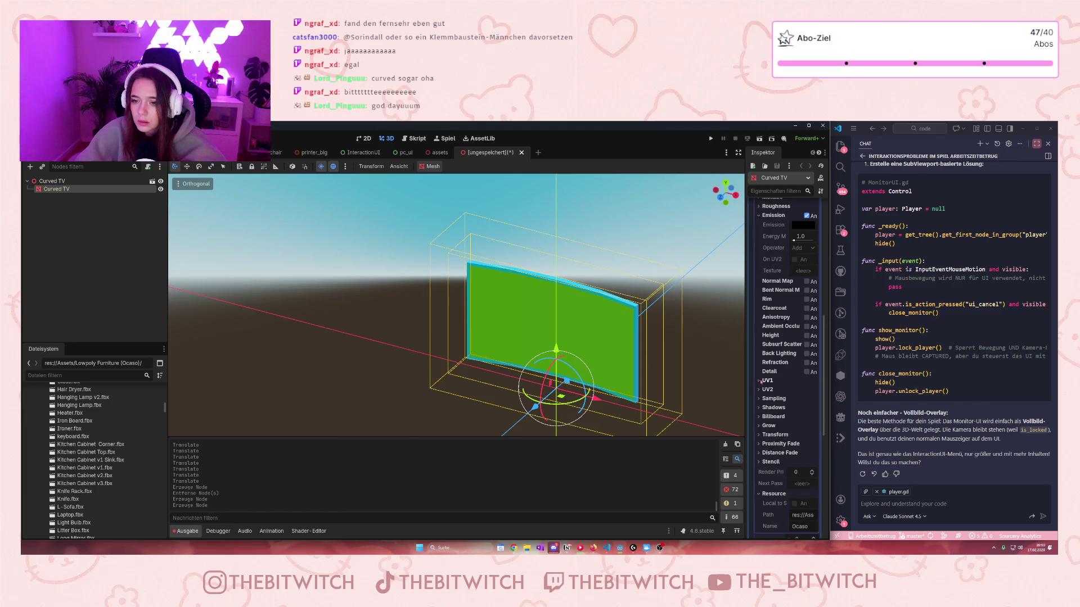
{"action": "left_click", "coordinate": [760, 381]}
{"action": "left_click", "coordinate": [760, 381]}
{"action": "scroll", "coordinate": [765, 380], "scroll_direction": "down", "scroll_amount": 2}
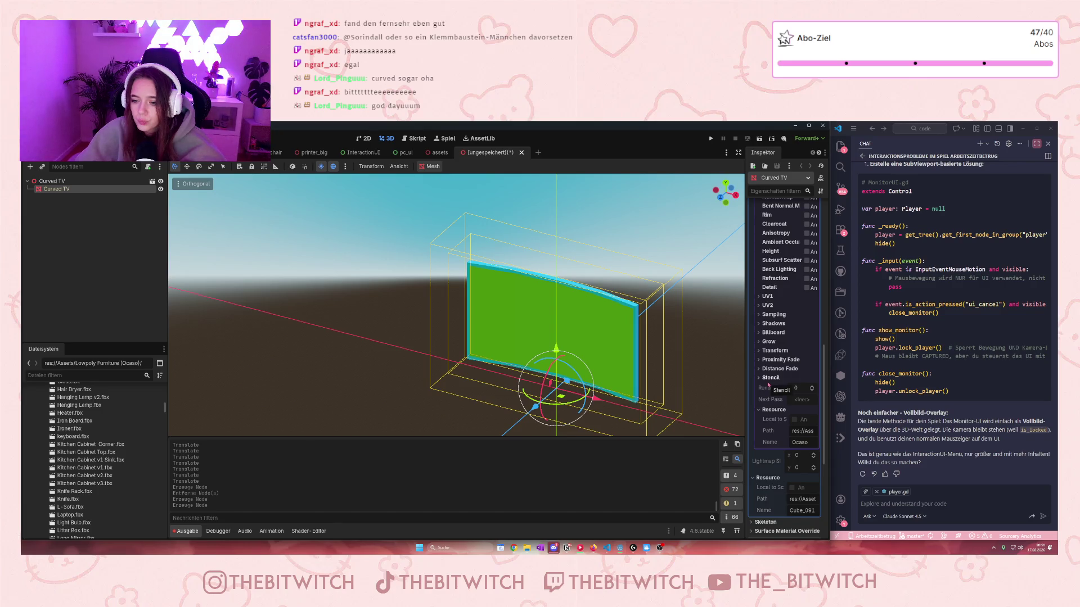
{"action": "scroll", "coordinate": [764, 372], "scroll_direction": "up", "scroll_amount": 10}
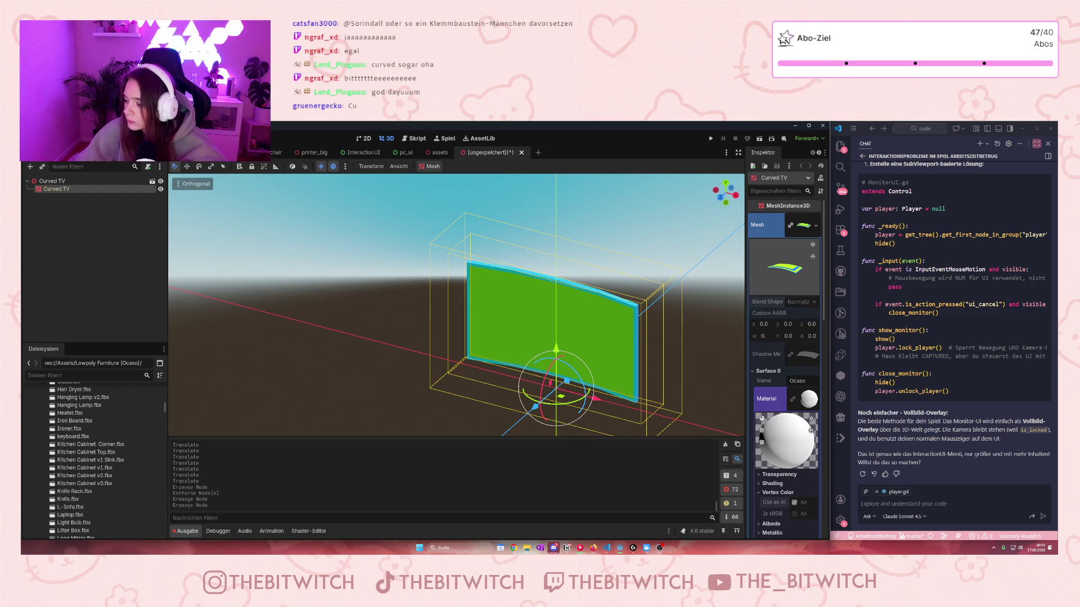
{"action": "left_click", "coordinate": [522, 152]}
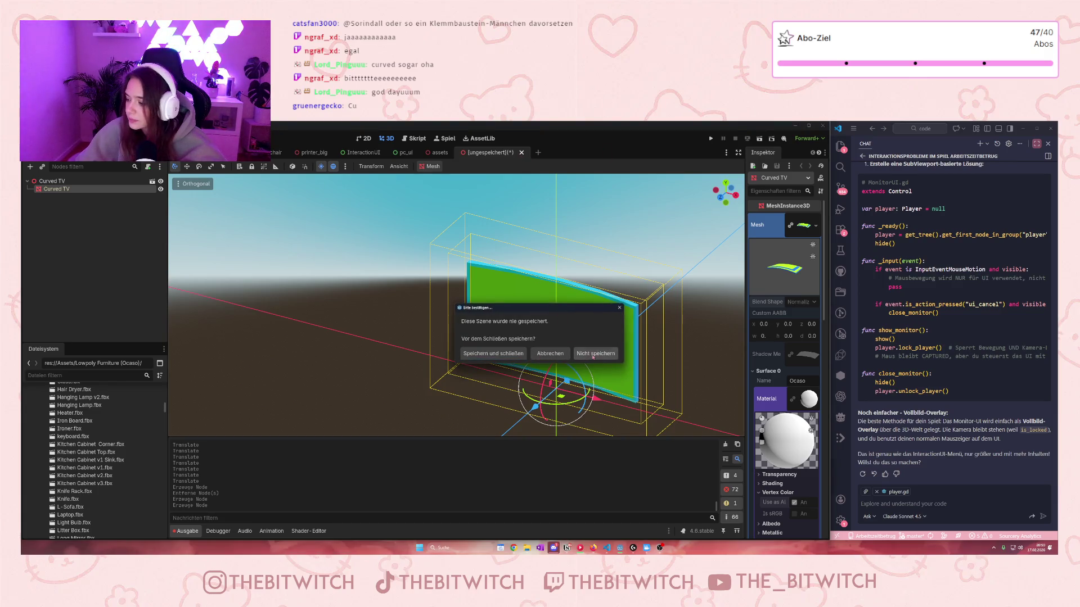
- Discard the unsaved Curved TV scene and look around the assets scene
{"action": "left_click", "coordinate": [596, 353]}
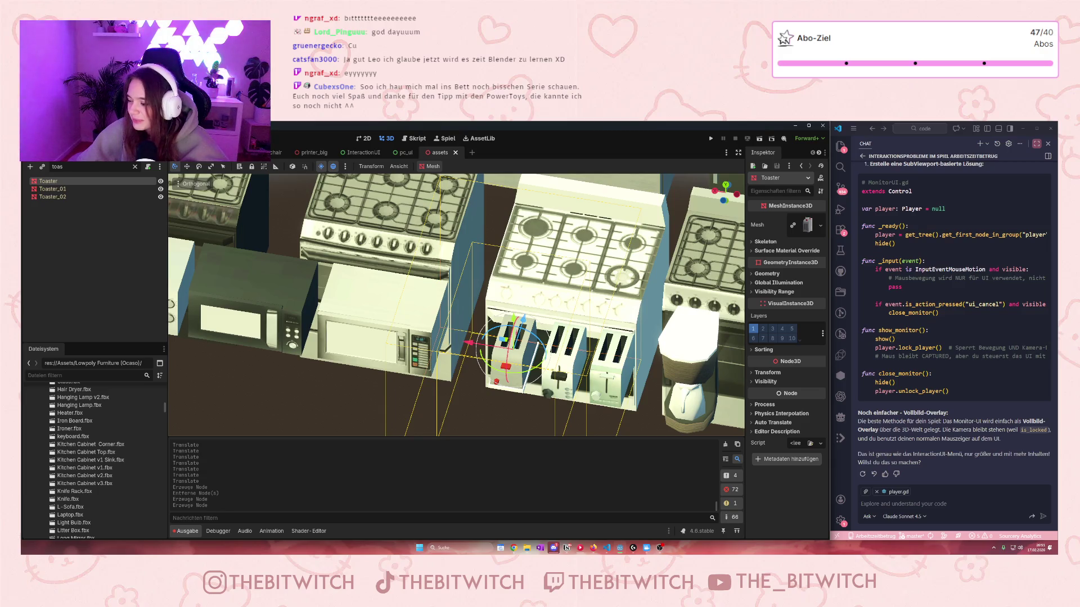
{"action": "scroll", "coordinate": [398, 240], "scroll_direction": "down", "scroll_amount": 10}
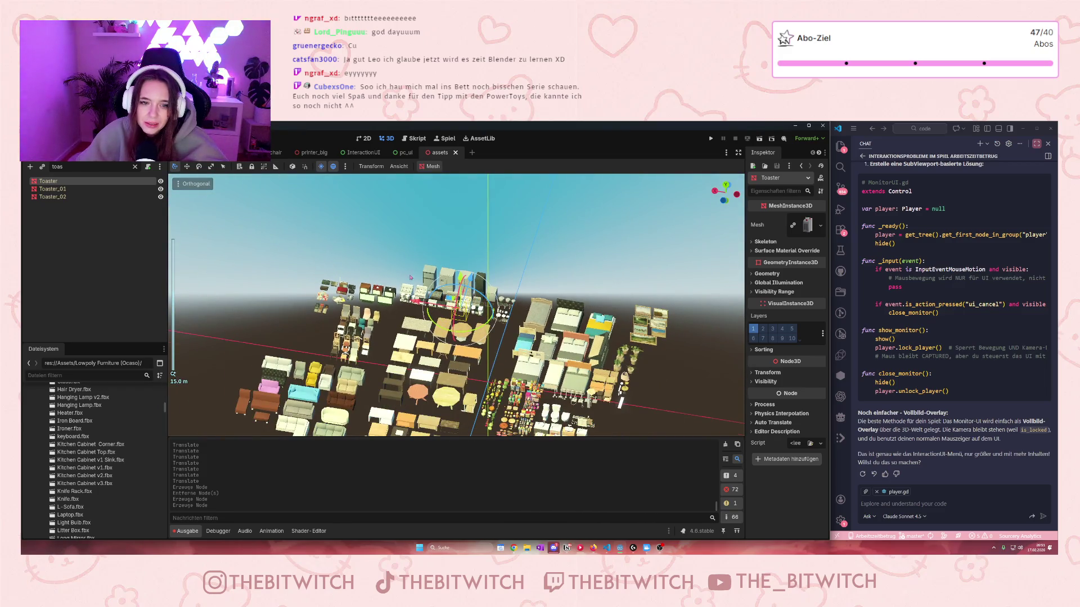
{"action": "scroll", "coordinate": [462, 353], "scroll_direction": "up", "scroll_amount": 10}
- Select the TV_03 monitor among the assets, then switch back to the office scene
{"action": "left_click", "coordinate": [462, 353]}
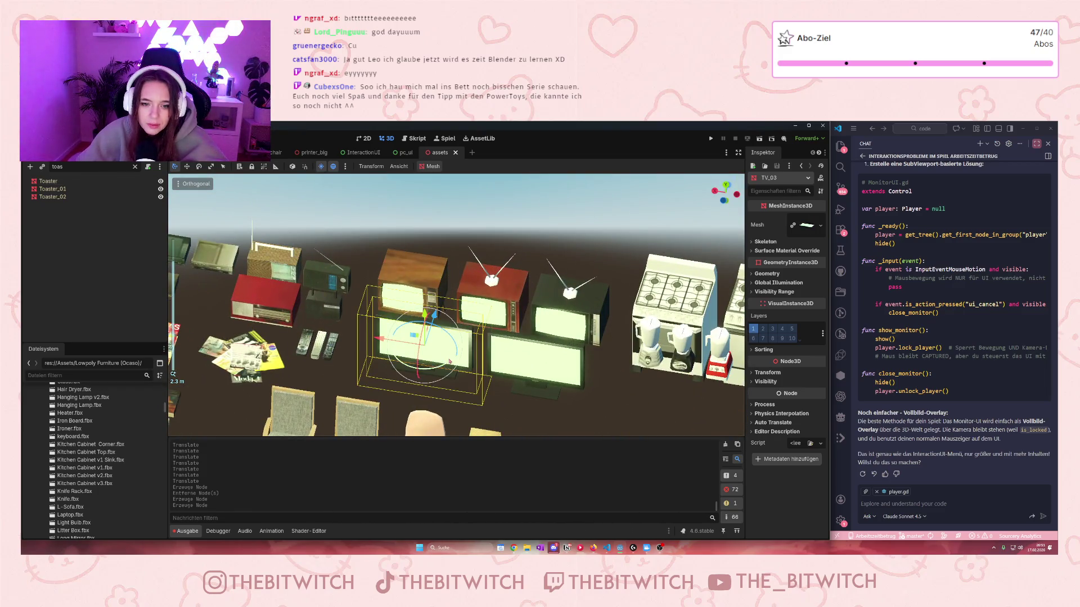
{"action": "scroll", "coordinate": [472, 360], "scroll_direction": "up", "scroll_amount": 3}
{"action": "scroll", "coordinate": [483, 369], "scroll_direction": "down", "scroll_amount": 4}
{"action": "scroll", "coordinate": [493, 377], "scroll_direction": "up", "scroll_amount": 2}
{"action": "scroll", "coordinate": [493, 376], "scroll_direction": "down", "scroll_amount": 5}
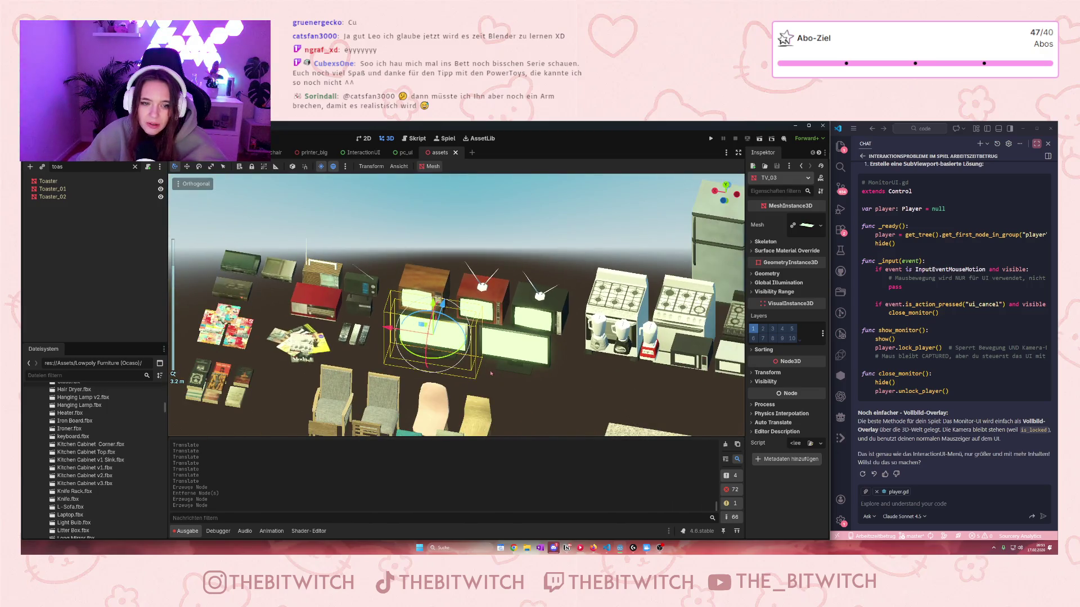
{"action": "scroll", "coordinate": [432, 187], "scroll_direction": "up", "scroll_amount": 5}
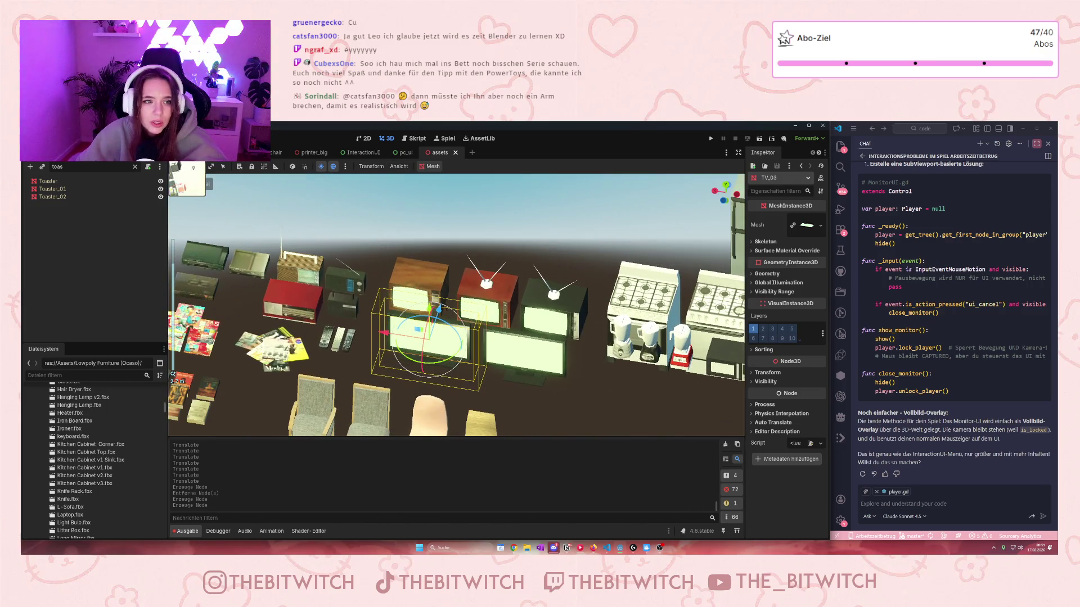
{"action": "key", "text": "ctrl+Tab"}
{"action": "left_click", "coordinate": [92, 378]}
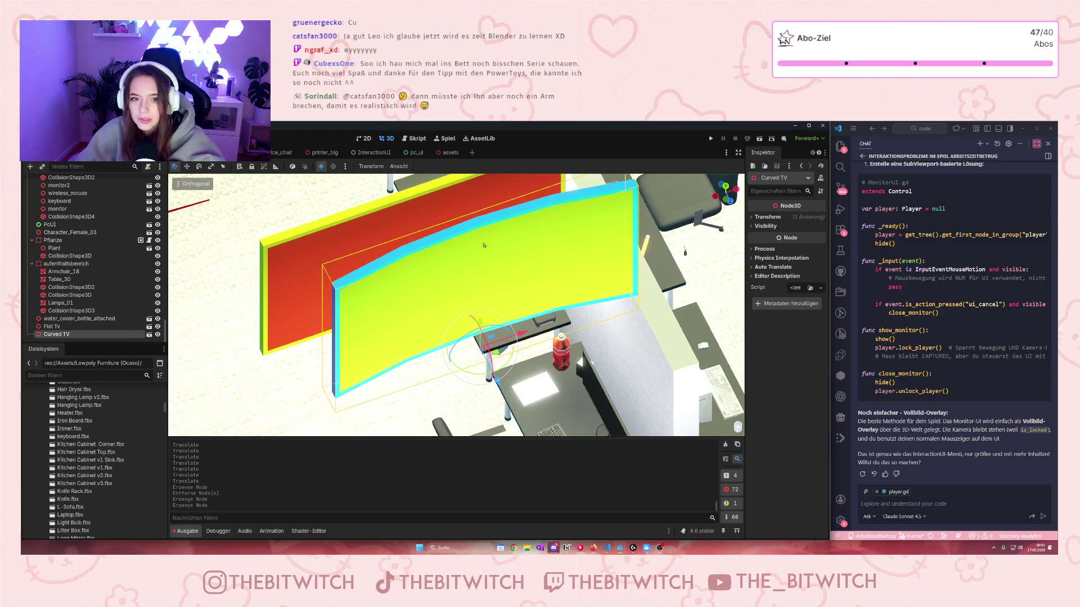
- Delete the Curved TV and Flat Tv nodes from the office scene, confirming each removal
{"action": "key", "text": "Delete"}
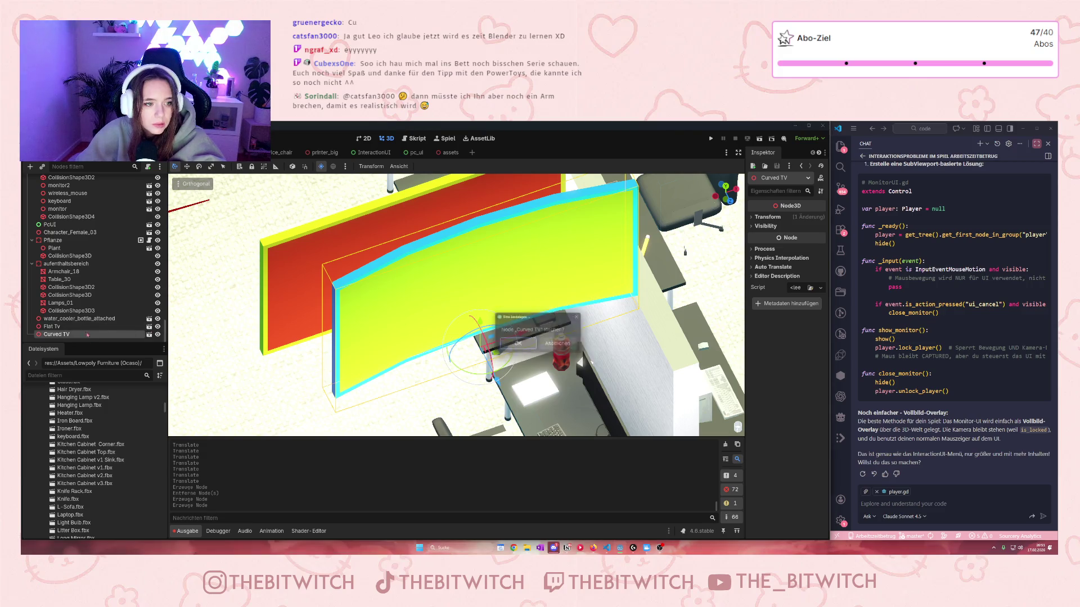
{"action": "key", "text": "Return"}
{"action": "left_click", "coordinate": [90, 334]}
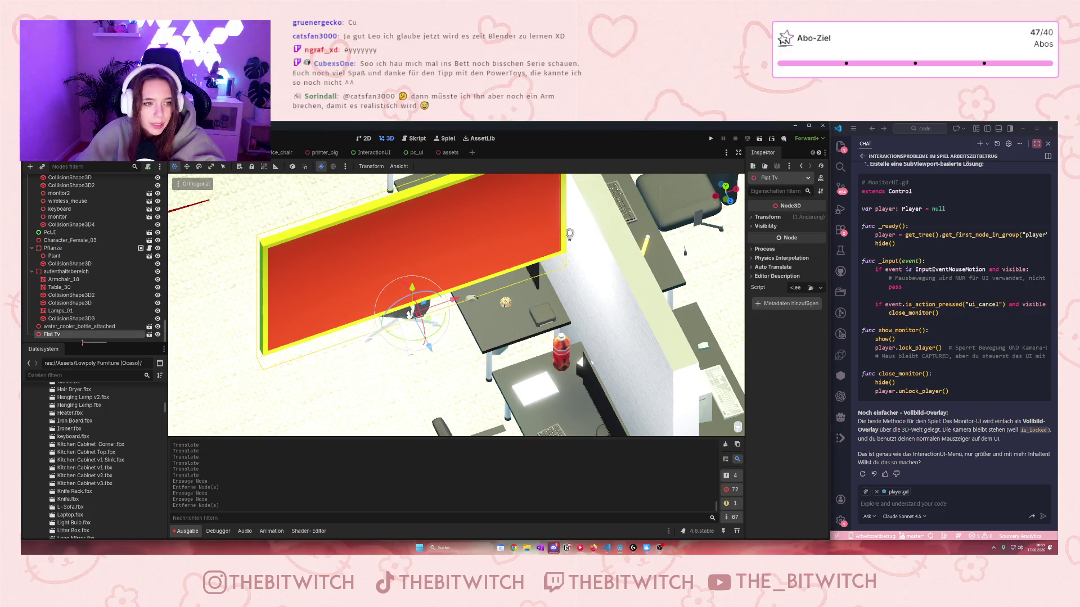
{"action": "key", "text": "Delete"}
{"action": "left_click", "coordinate": [518, 346]}
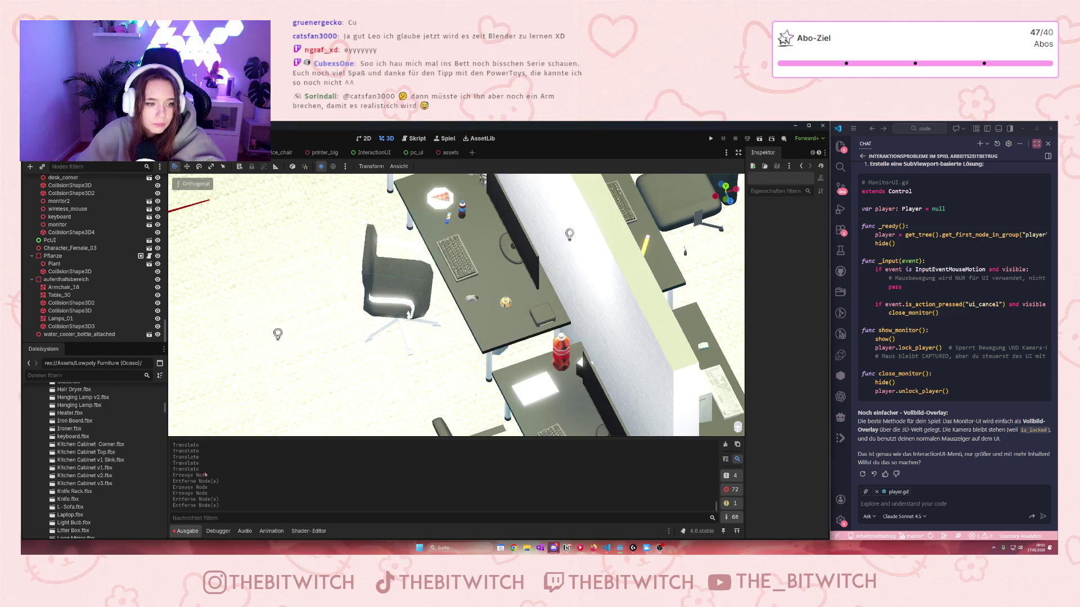
- Filter files by 'tv', drop TV.glb onto the office desk, then delete the resulting TV2 node
{"action": "left_click", "coordinate": [57, 375]}
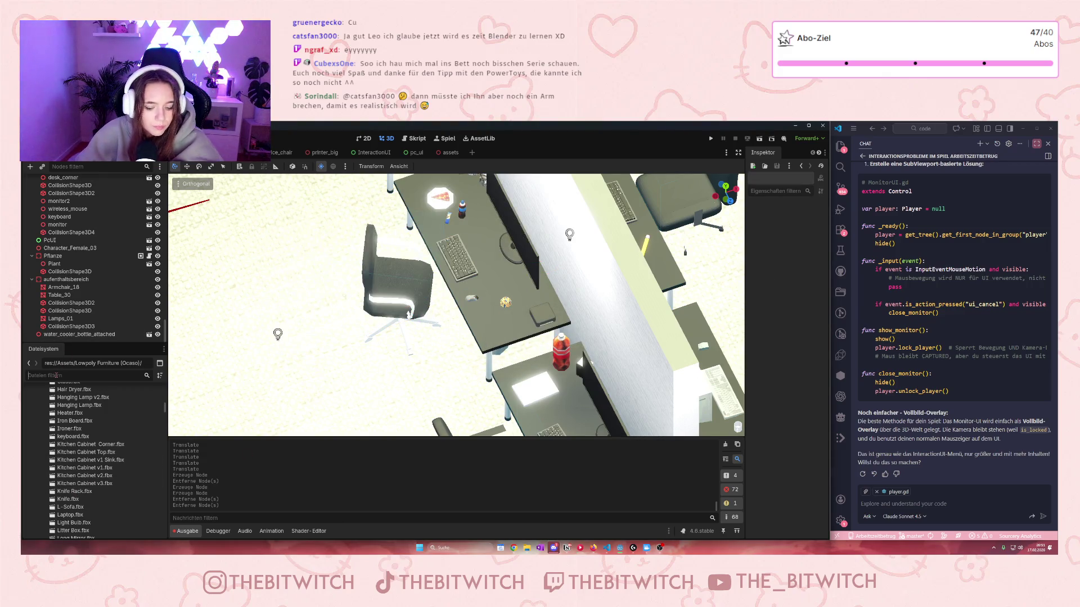
{"action": "type", "text": "tv"}
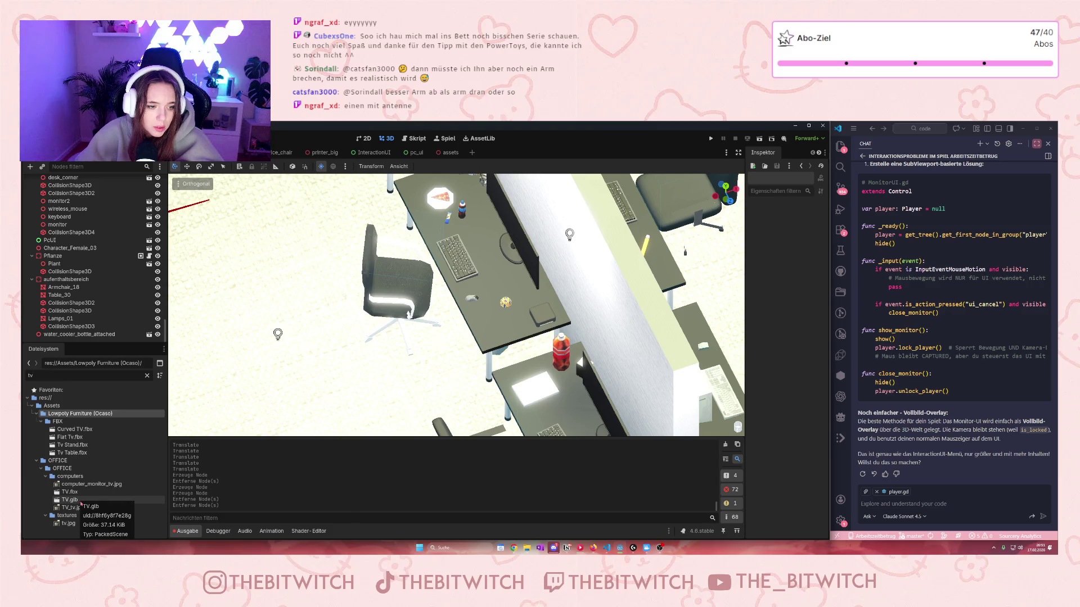
{"action": "mouse_move", "coordinate": [80, 501]}
{"action": "left_mouse_down"}
{"action": "mouse_move", "coordinate": [615, 304]}
{"action": "mouse_move", "coordinate": [472, 298]}
{"action": "left_mouse_up"}
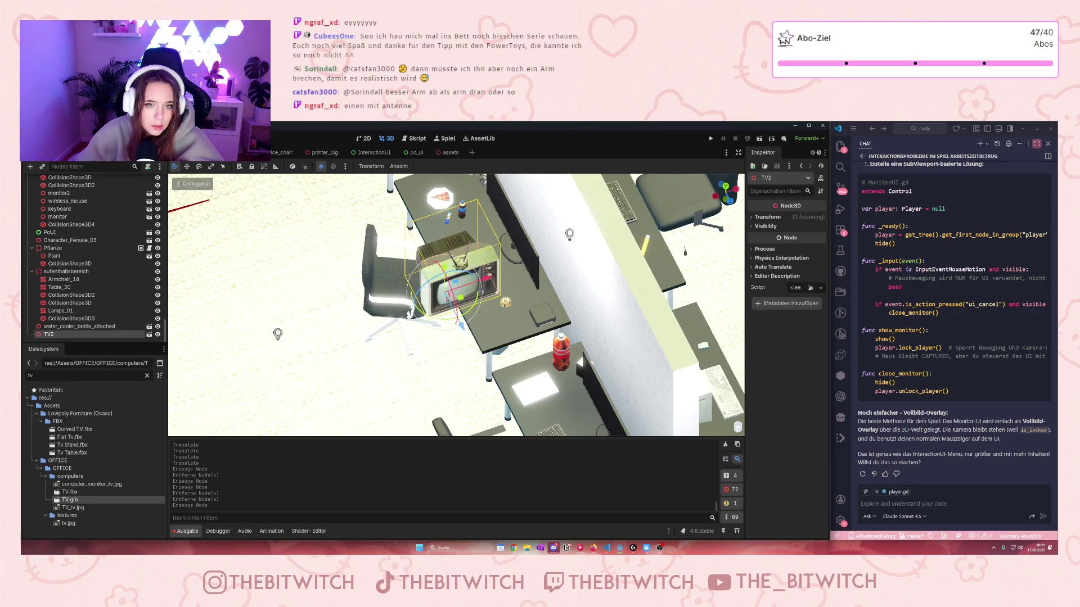
{"action": "scroll", "coordinate": [504, 331], "scroll_direction": "up", "scroll_amount": 3}
{"action": "scroll", "coordinate": [505, 332], "scroll_direction": "down", "scroll_amount": 8}
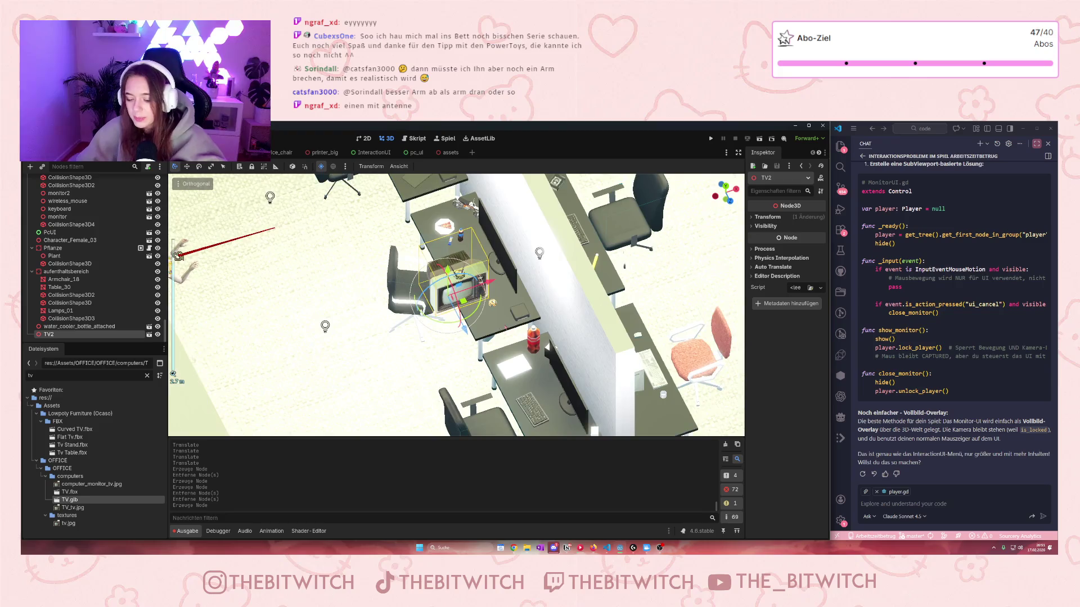
{"action": "key", "text": "Delete"}
{"action": "left_click", "coordinate": [517, 350]}
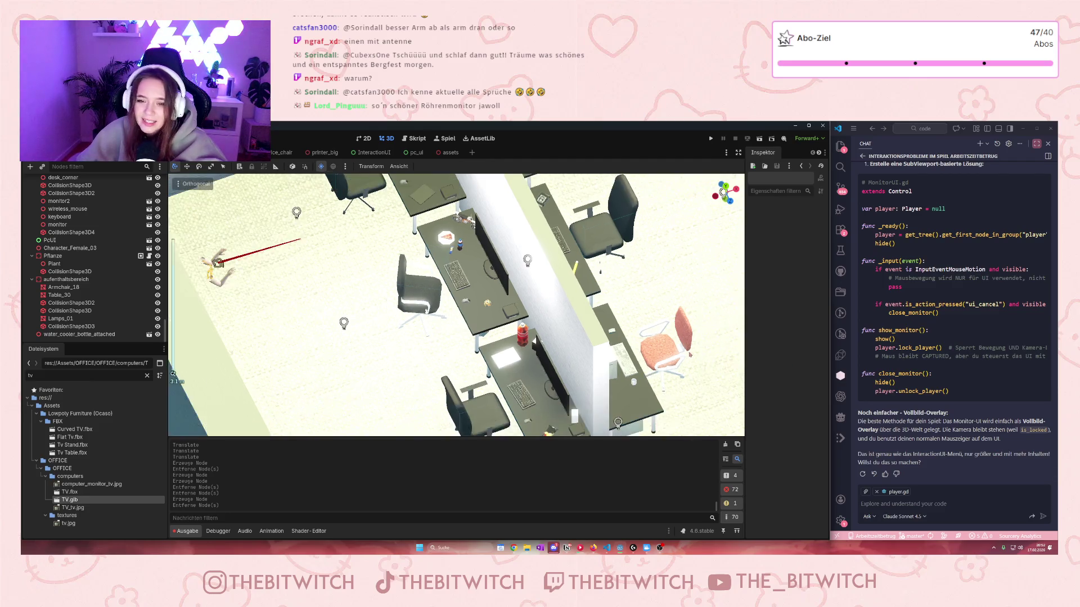
- Select the ultrawide monitor on the toaster desk and clear the 'tv' file filter
{"action": "scroll", "coordinate": [425, 317], "scroll_direction": "up", "scroll_amount": 5}
{"action": "scroll", "coordinate": [339, 310], "scroll_direction": "up", "scroll_amount": 3}
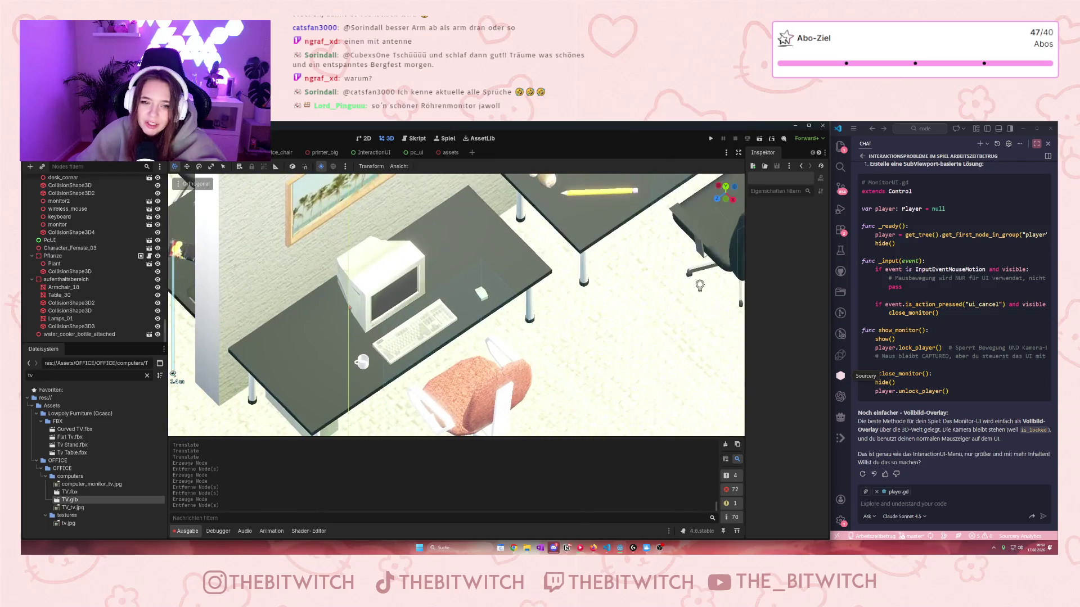
{"action": "scroll", "coordinate": [457, 240], "scroll_direction": "up", "scroll_amount": 5}
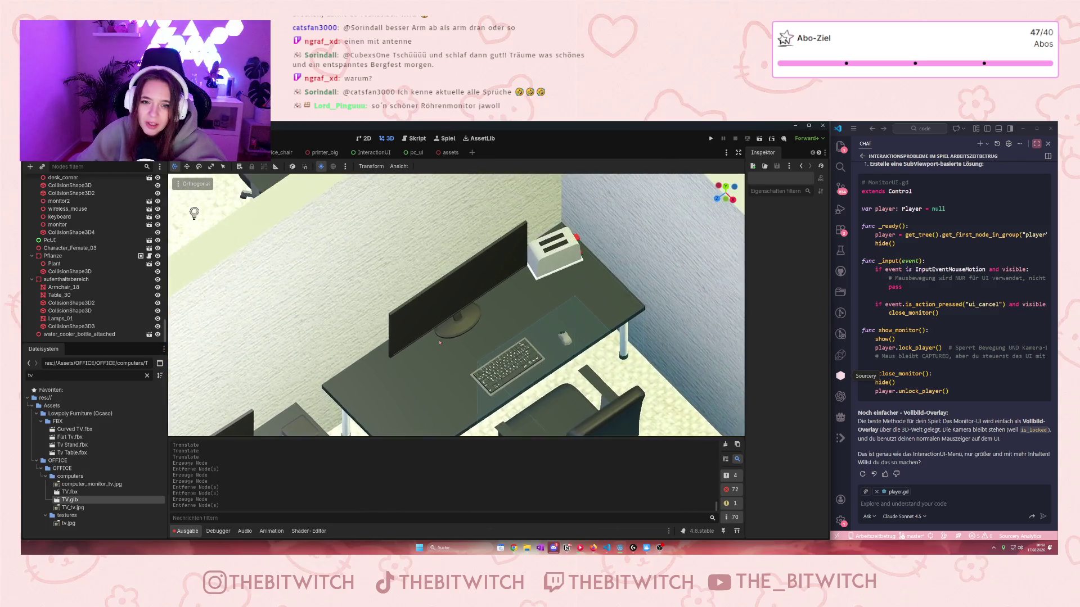
{"action": "left_click_drag", "start_coordinate": [451, 328], "coordinate": [497, 220]}
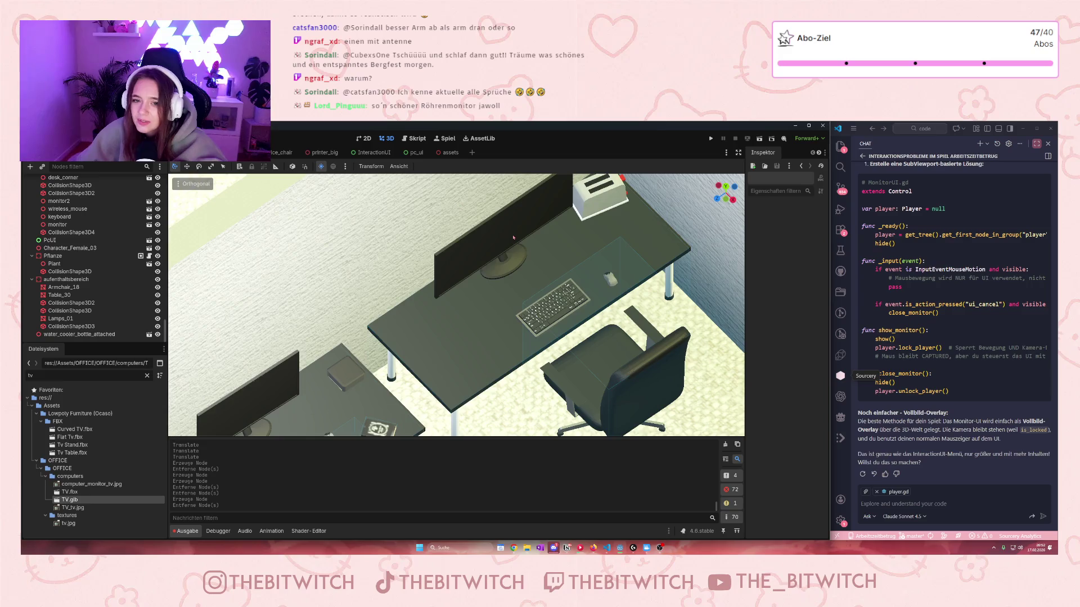
{"action": "left_click", "coordinate": [513, 238]}
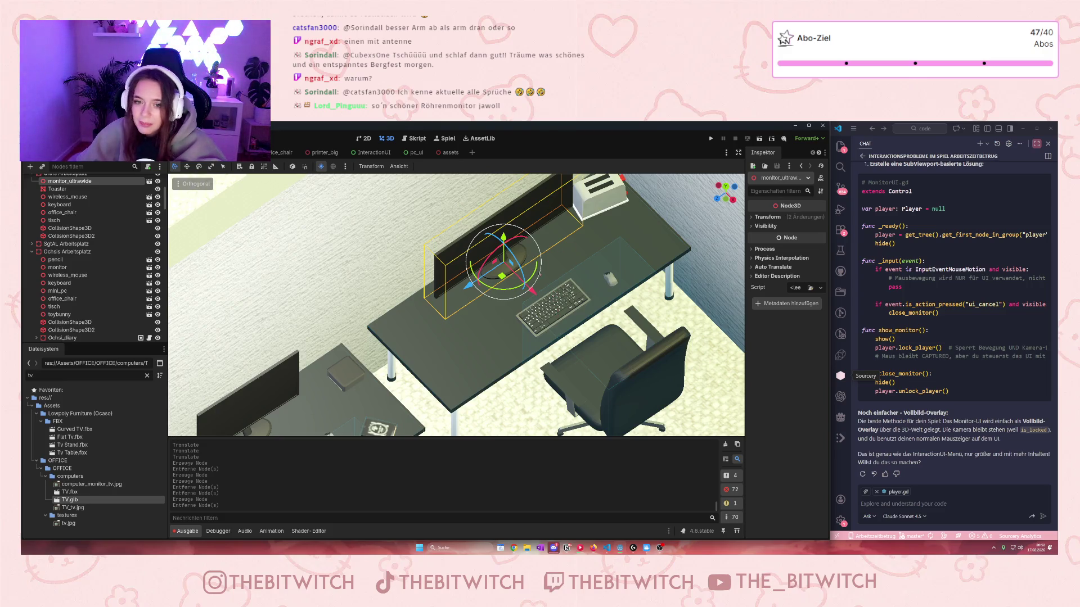
{"action": "left_click_drag", "start_coordinate": [544, 241], "coordinate": [483, 244]}
{"action": "left_click_drag", "start_coordinate": [596, 270], "coordinate": [620, 272]}
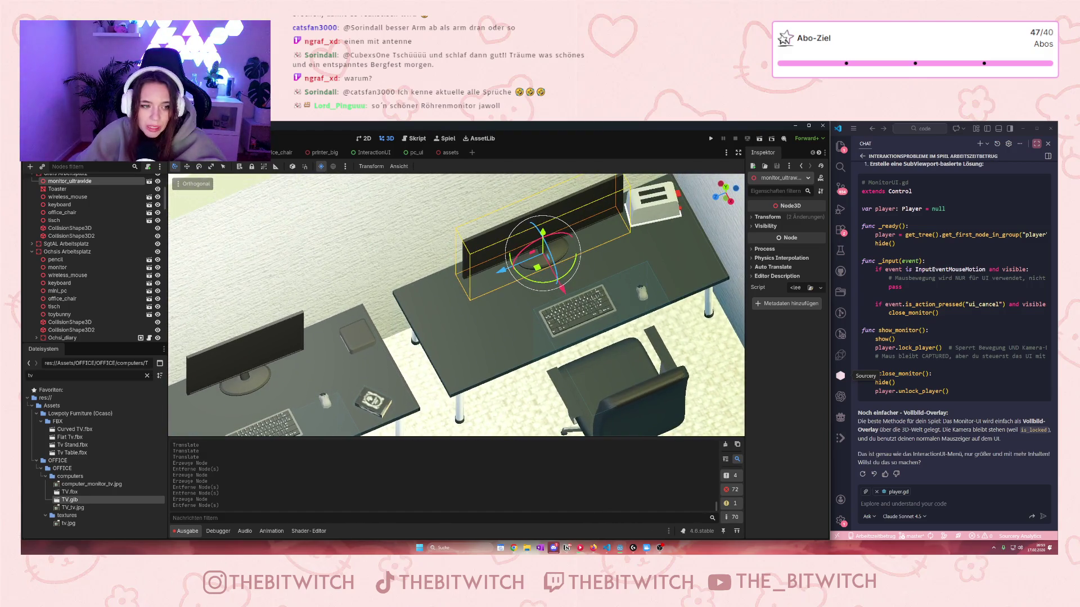
{"action": "left_click", "coordinate": [147, 375]}
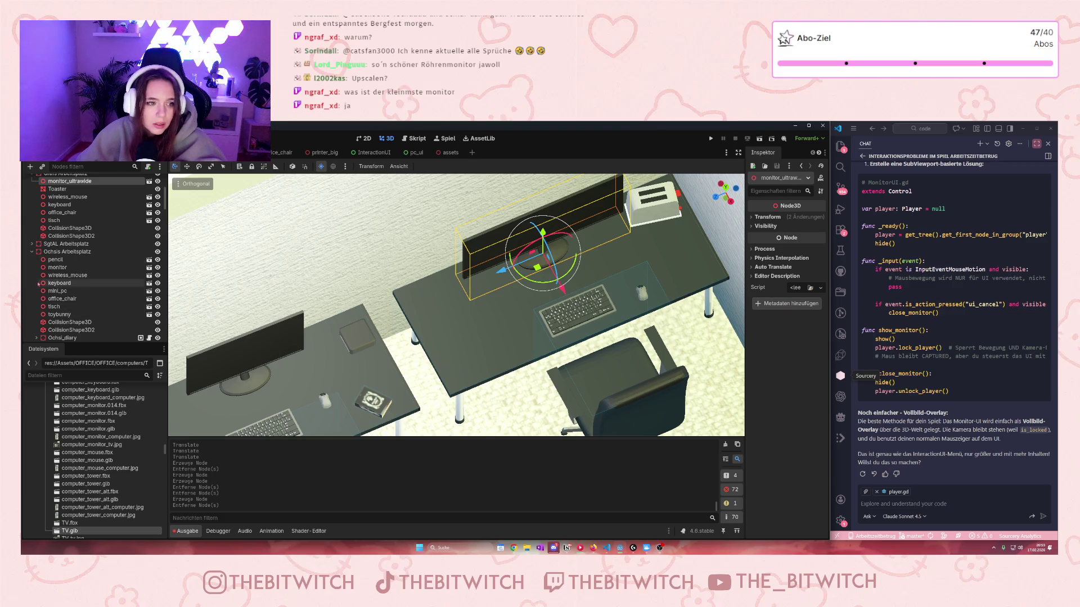
{"action": "scroll", "coordinate": [66, 192], "scroll_direction": "up", "scroll_amount": 1}
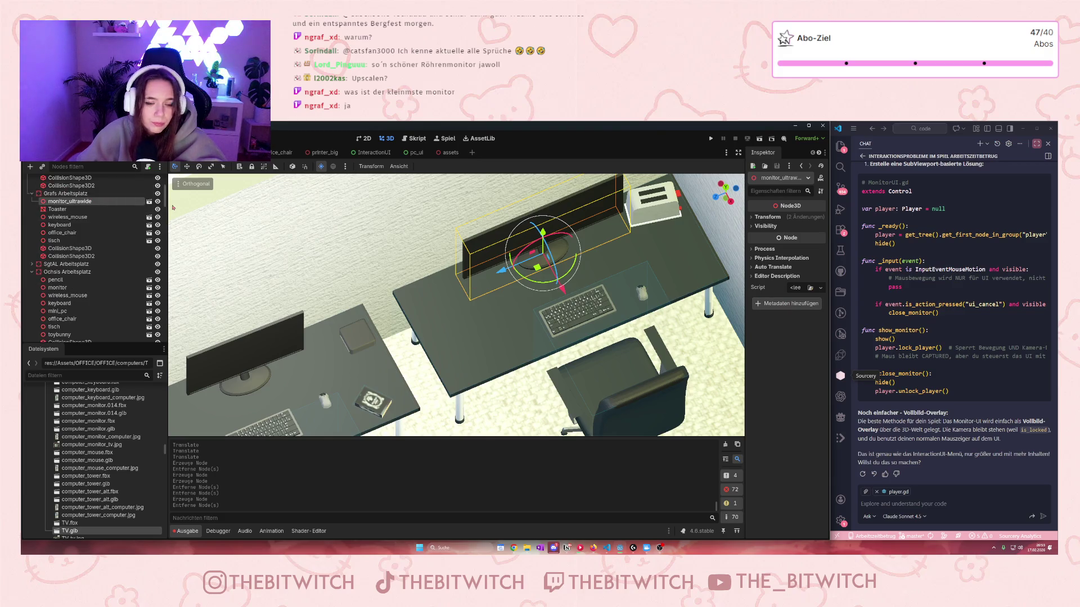
{"action": "left_click", "coordinate": [149, 201]}
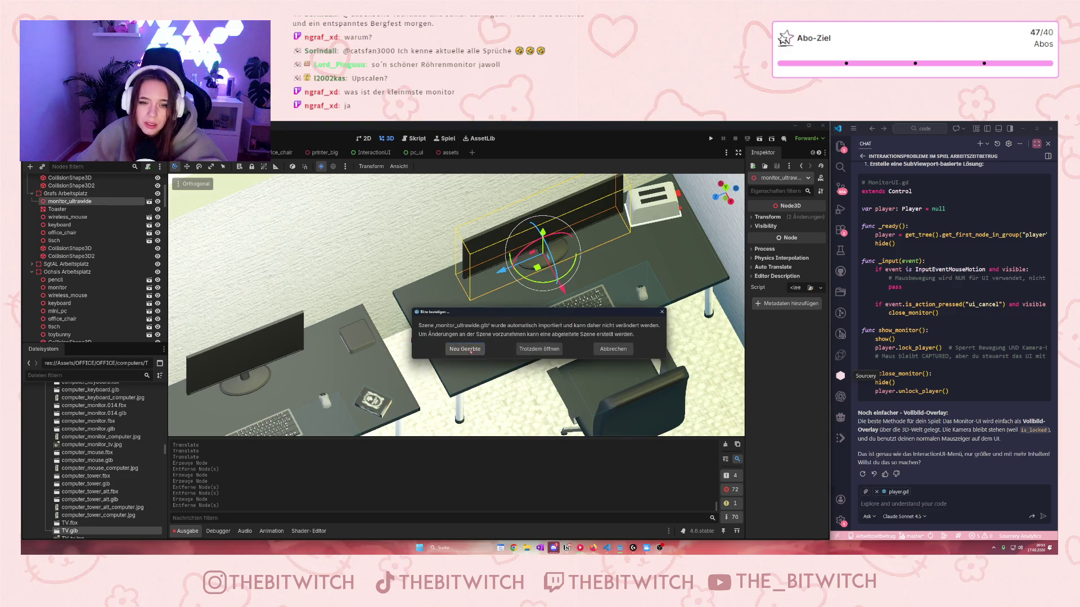
{"action": "left_click", "coordinate": [464, 349]}
{"action": "left_click", "coordinate": [460, 308]}
{"action": "scroll", "coordinate": [460, 307], "scroll_direction": "up", "scroll_amount": 4}
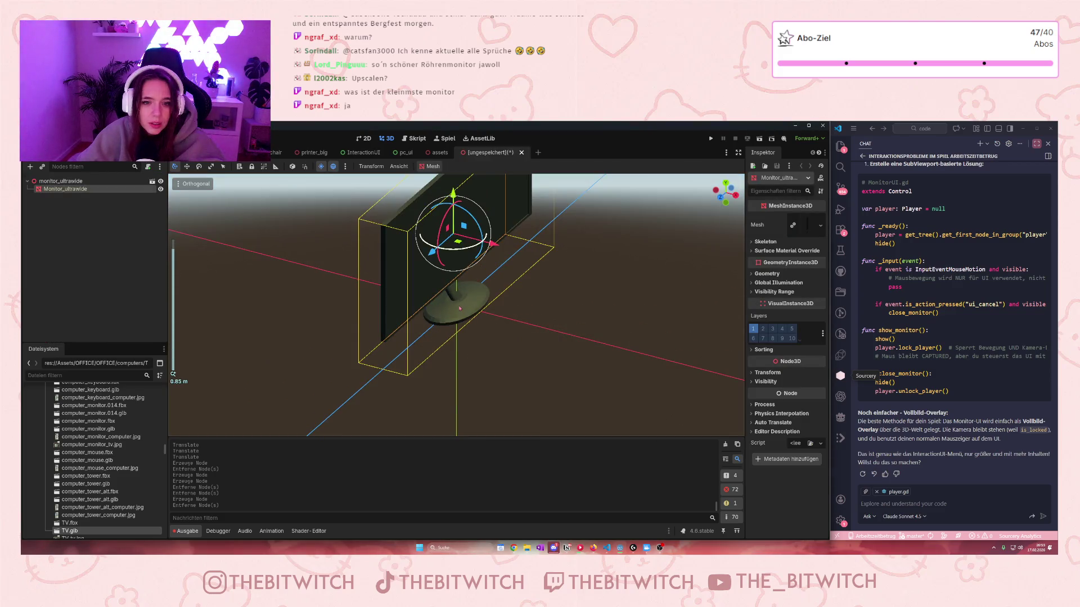
{"action": "key", "text": "ctrl"}
{"action": "key", "text": "ctrl"}
{"action": "left_click", "coordinate": [522, 153]}
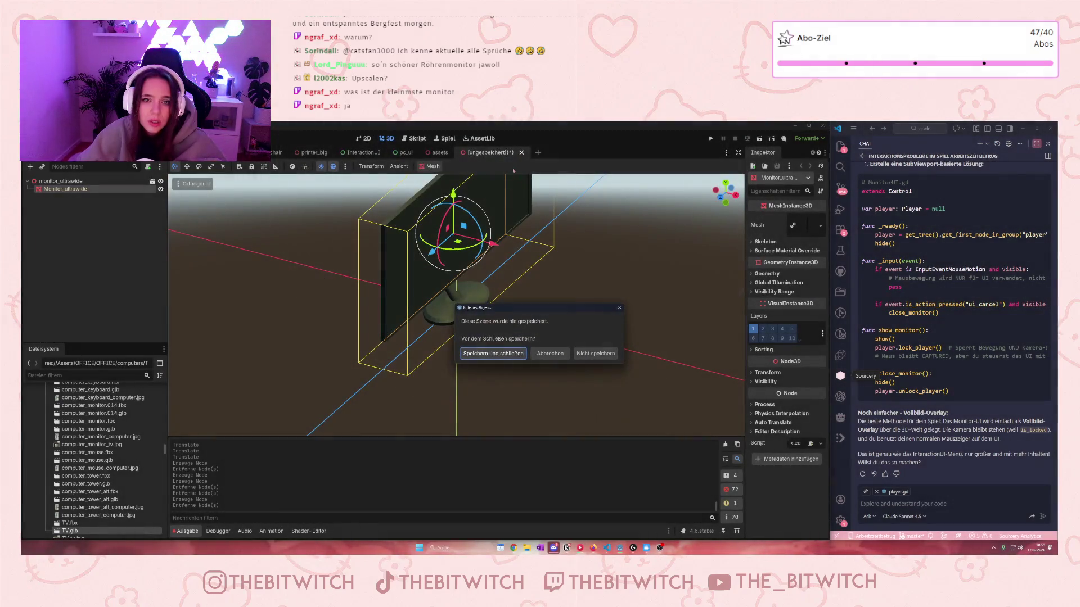
{"action": "left_click", "coordinate": [595, 353]}
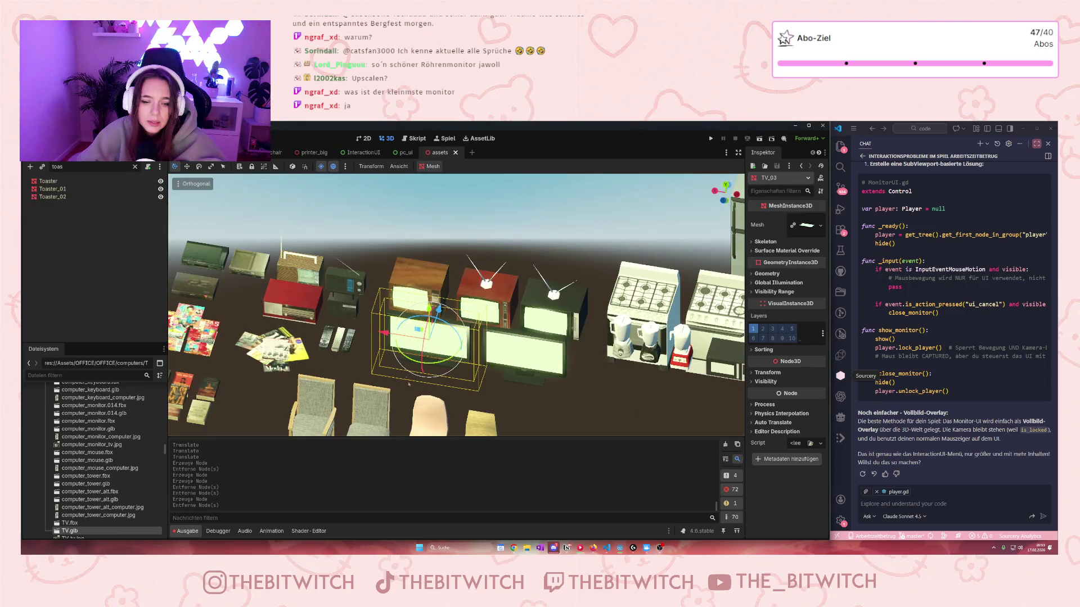
{"action": "left_click", "coordinate": [259, 152]}
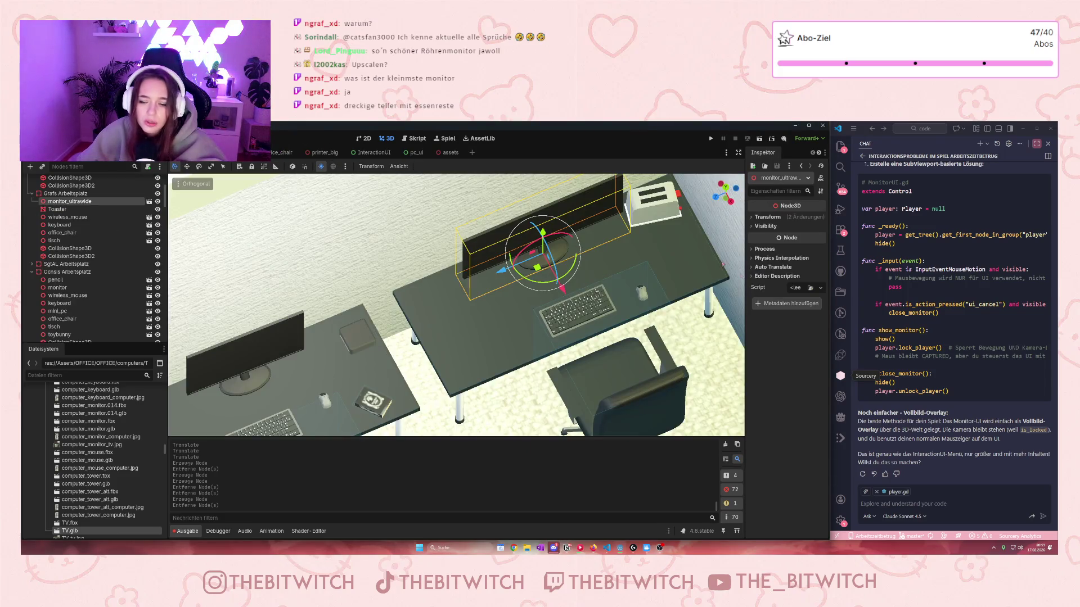
- In Transform, scale the ultrawide monitor to 2, then set its x scale to 1
{"action": "left_click", "coordinate": [768, 217]}
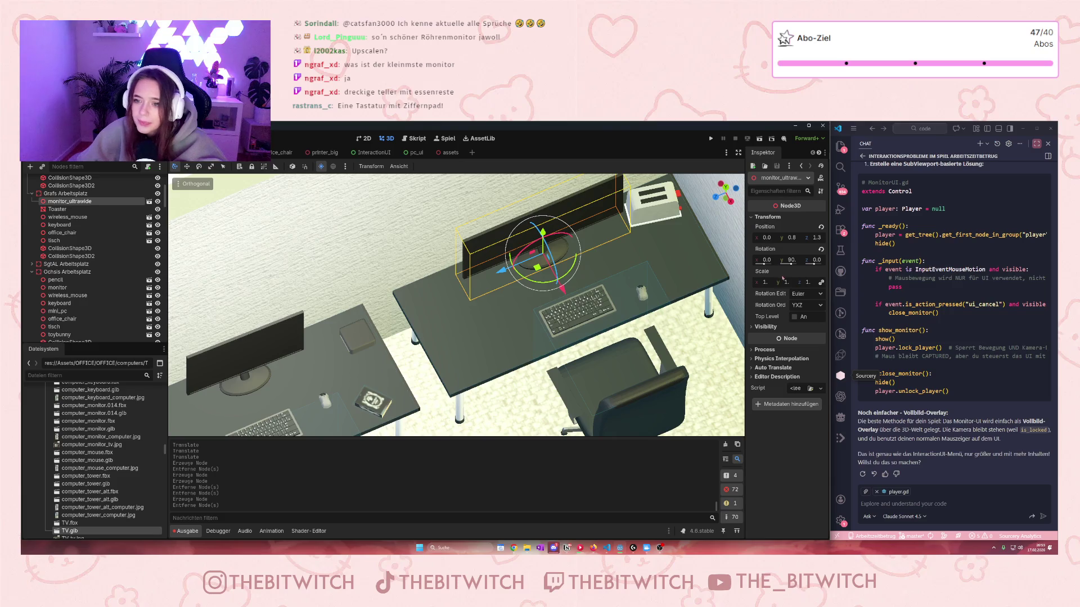
{"action": "type", "text": "2"}
{"action": "key", "text": "Return"}
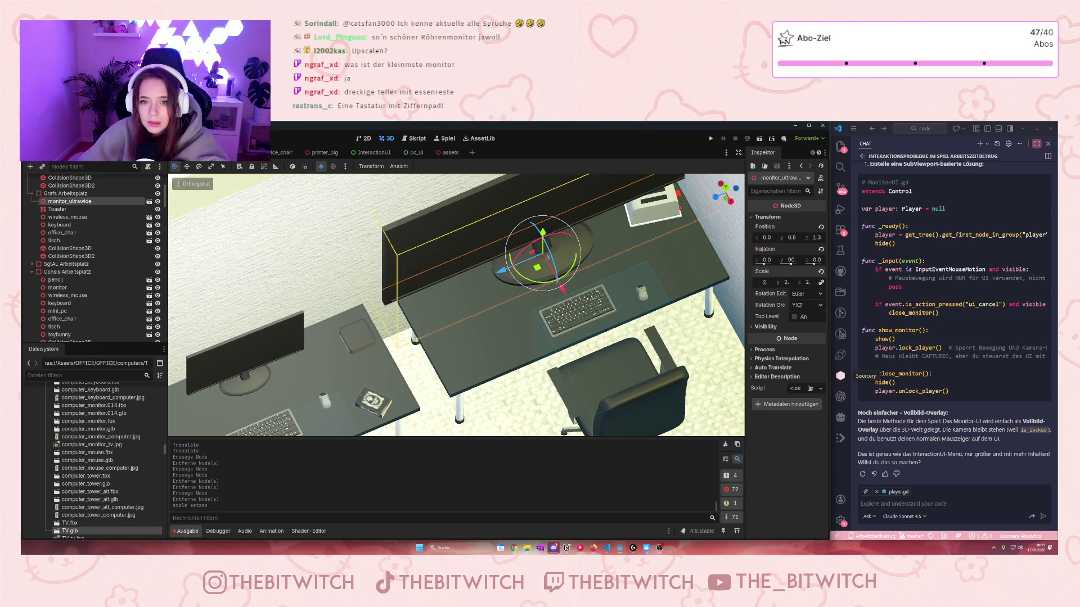
{"action": "scroll", "coordinate": [654, 213], "scroll_direction": "down", "scroll_amount": 2}
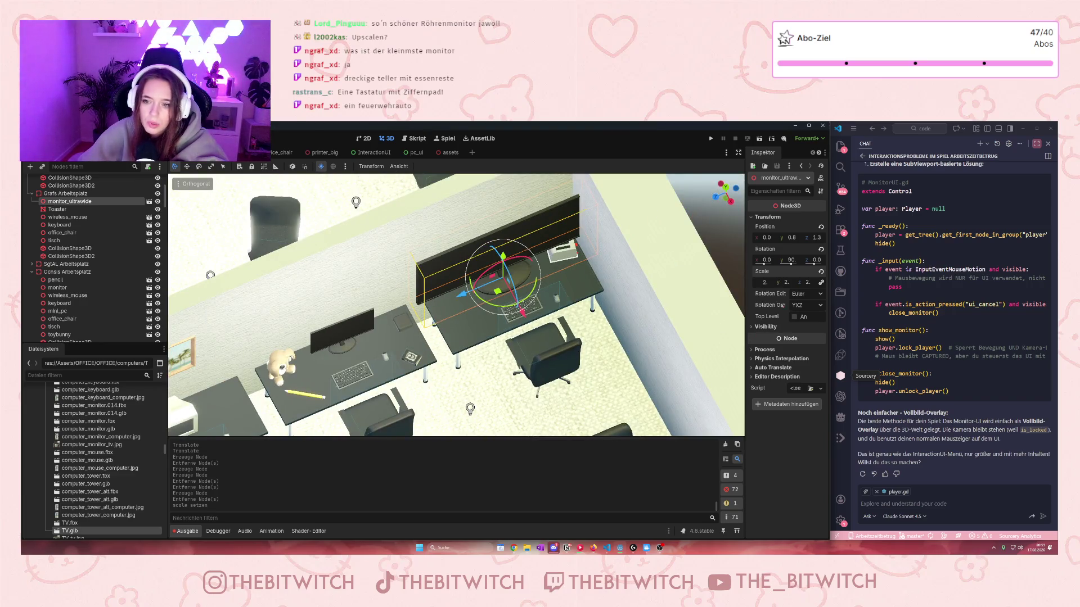
{"action": "left_click", "coordinate": [766, 282]}
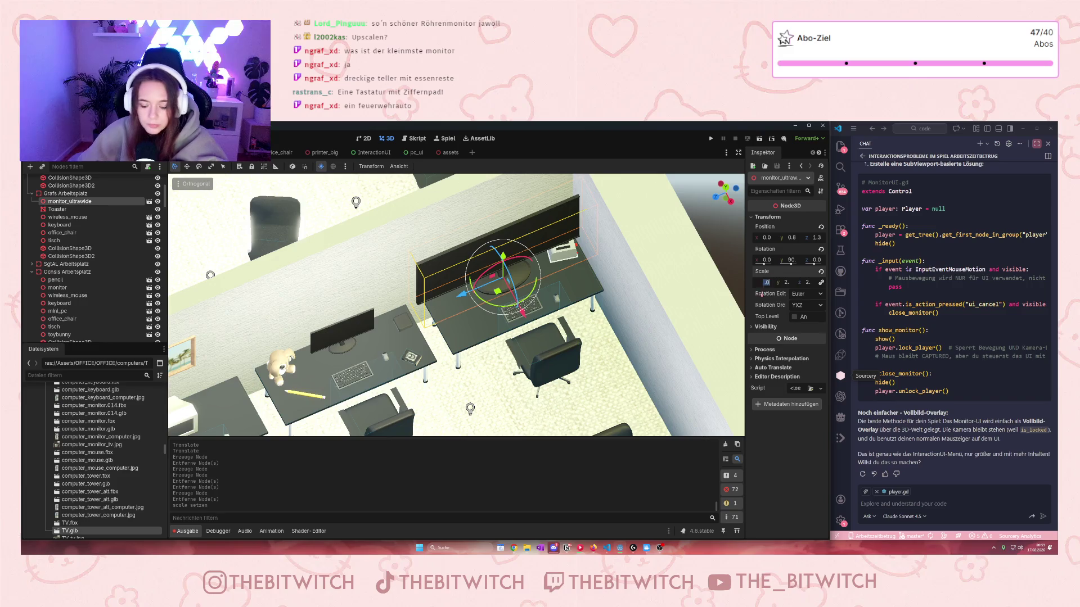
{"action": "type", "text": "1"}
{"action": "key", "text": "Return"}
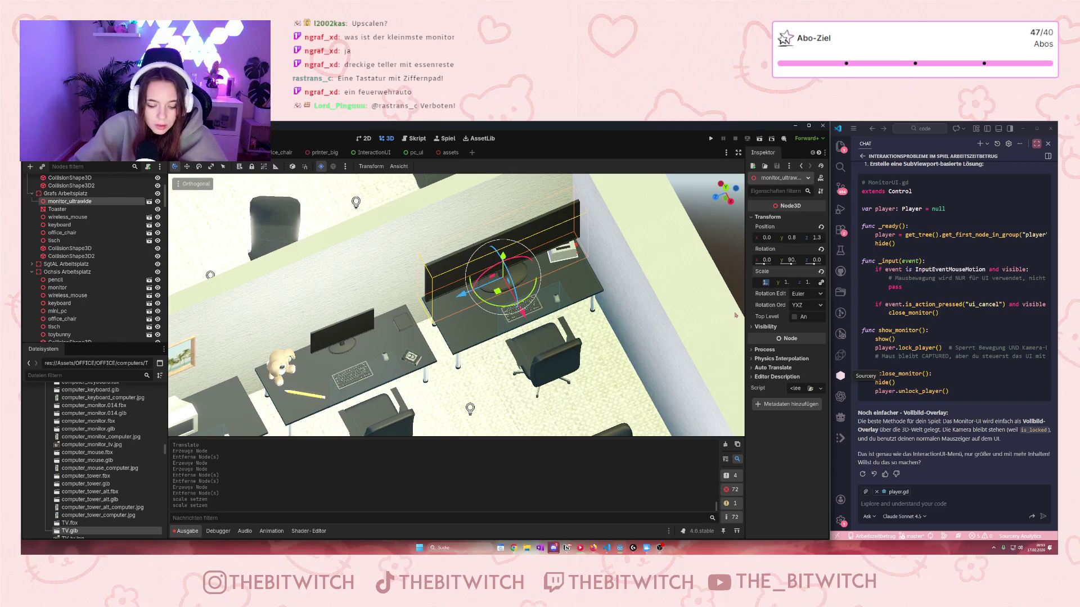
{"action": "key", "text": "Return"}
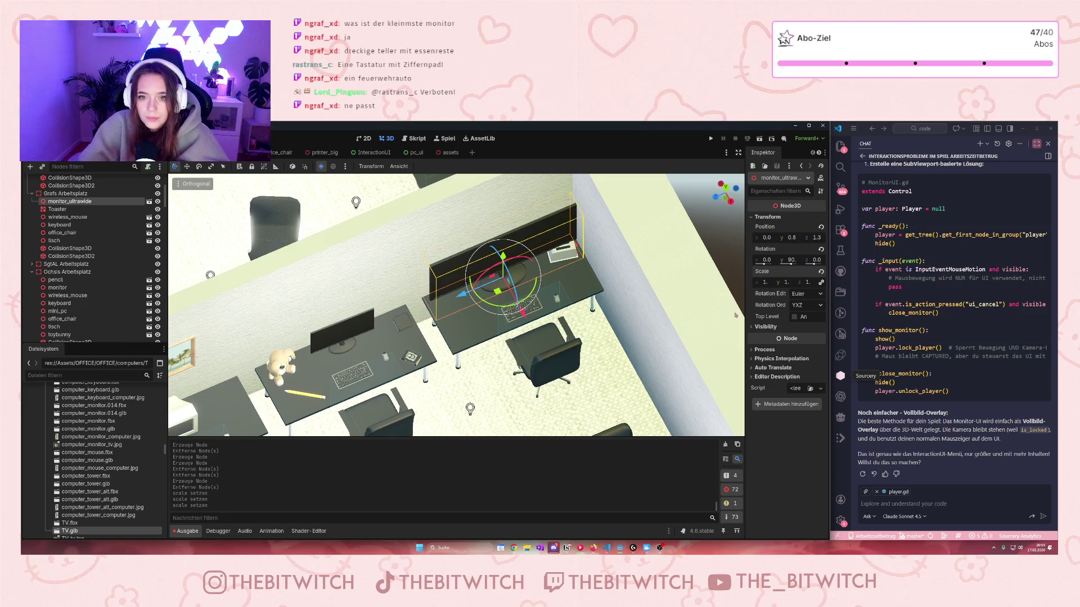
- Nudge the ultrawide monitor slightly along the Z axis
{"action": "left_click_drag", "start_coordinate": [462, 295], "coordinate": [459, 298]}
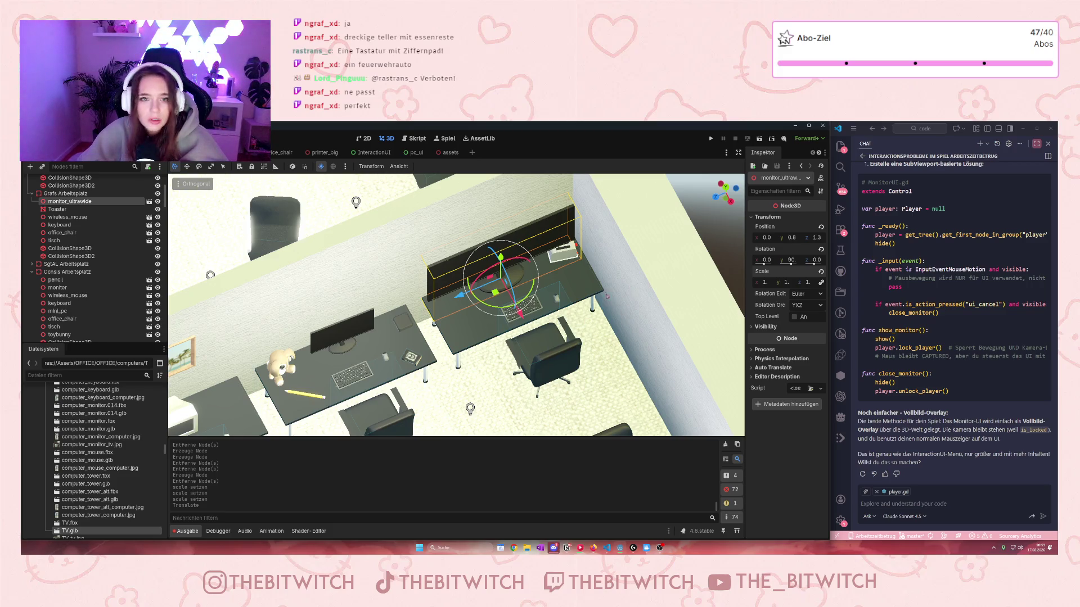
{"action": "scroll", "coordinate": [607, 297], "scroll_direction": "up", "scroll_amount": 2}
{"action": "scroll", "coordinate": [114, 422], "scroll_direction": "down", "scroll_amount": 10}
- Review the resized ultrawide monitor's fit on the workstation desk
{"action": "scroll", "coordinate": [113, 422], "scroll_direction": "down", "scroll_amount": 10}
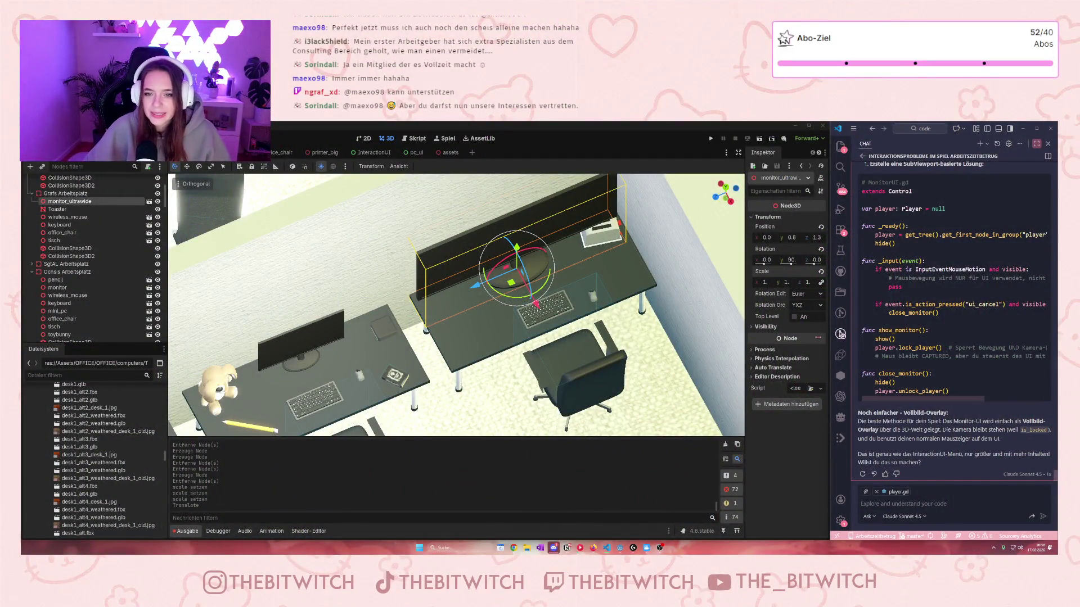
- Select the Toaster and drag it slightly down onto the right desk surface
{"action": "left_click_drag", "start_coordinate": [566, 261], "coordinate": [560, 220]}
{"action": "scroll", "coordinate": [619, 326], "scroll_direction": "up", "scroll_amount": 3}
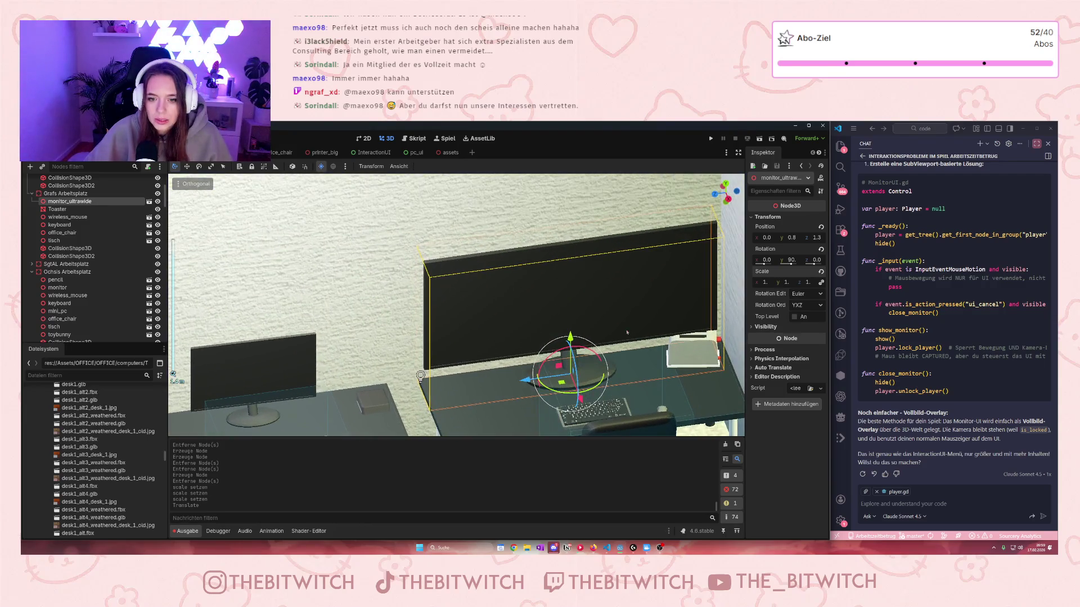
{"action": "left_click", "coordinate": [609, 360]}
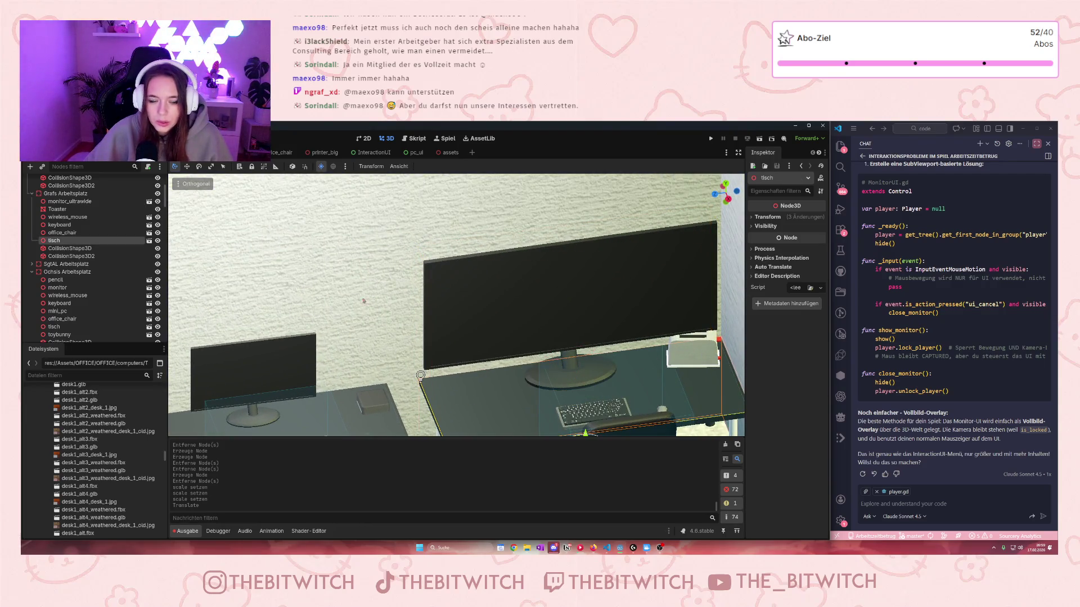
{"action": "left_click", "coordinate": [61, 210]}
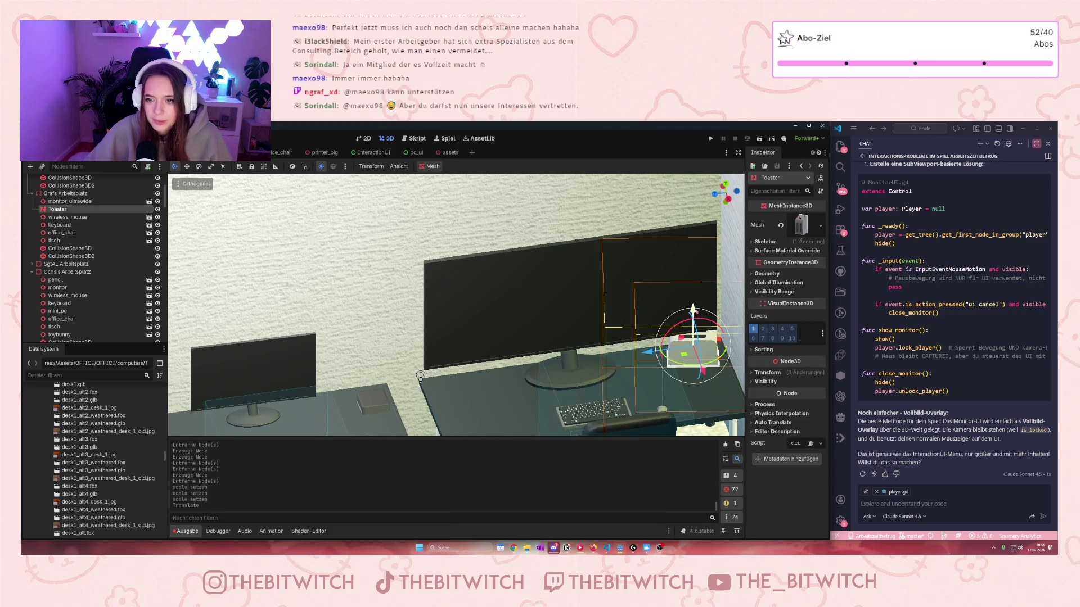
{"action": "left_click_drag", "start_coordinate": [695, 311], "coordinate": [700, 315]}
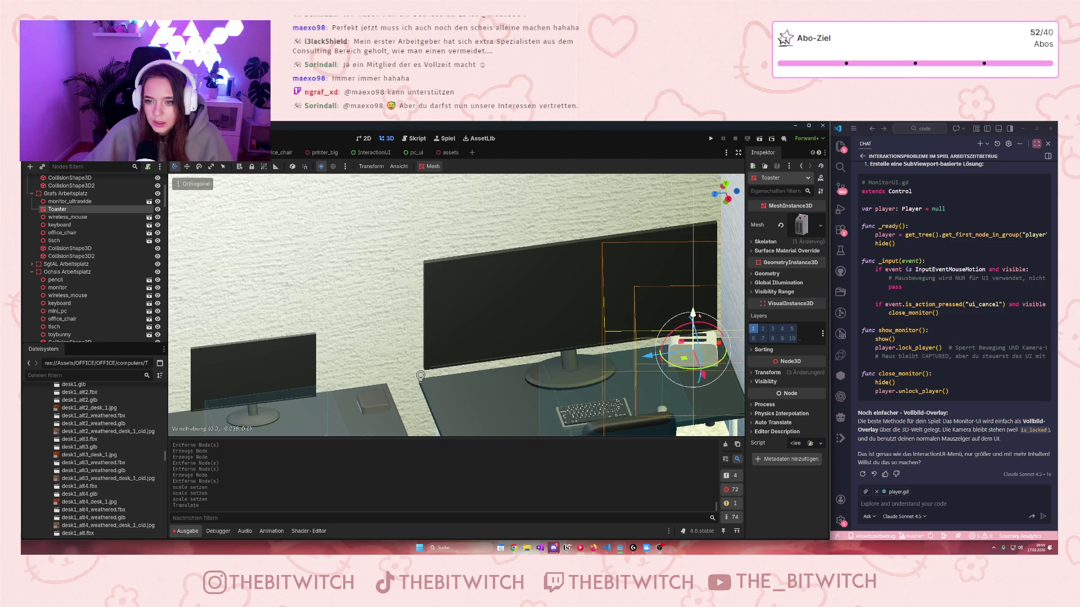
{"action": "scroll", "coordinate": [456, 305], "scroll_direction": "down", "scroll_amount": 5}
{"action": "scroll", "coordinate": [456, 304], "scroll_direction": "up", "scroll_amount": 4}
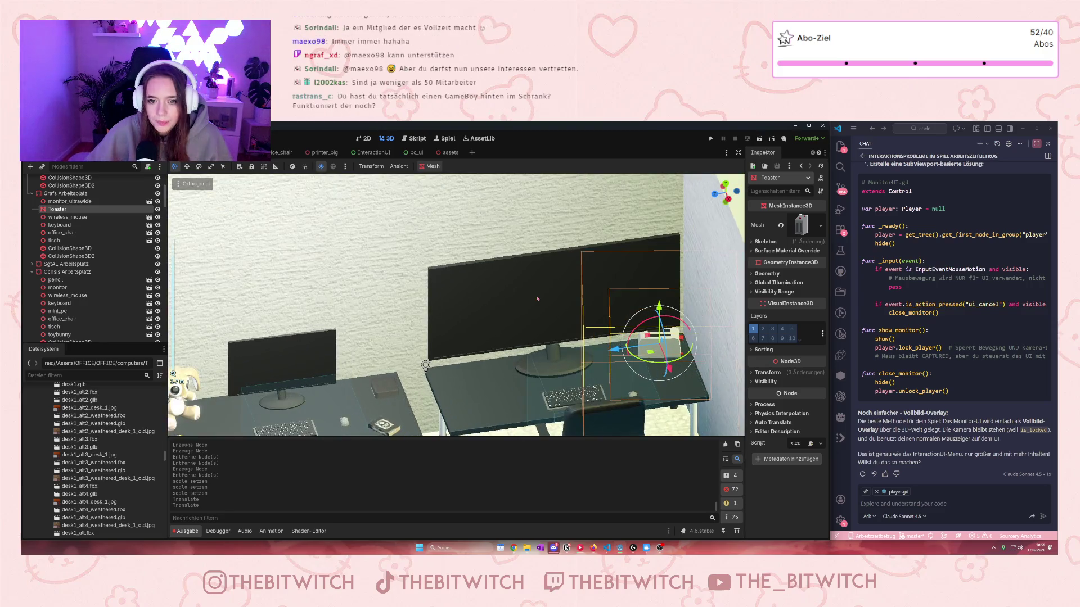
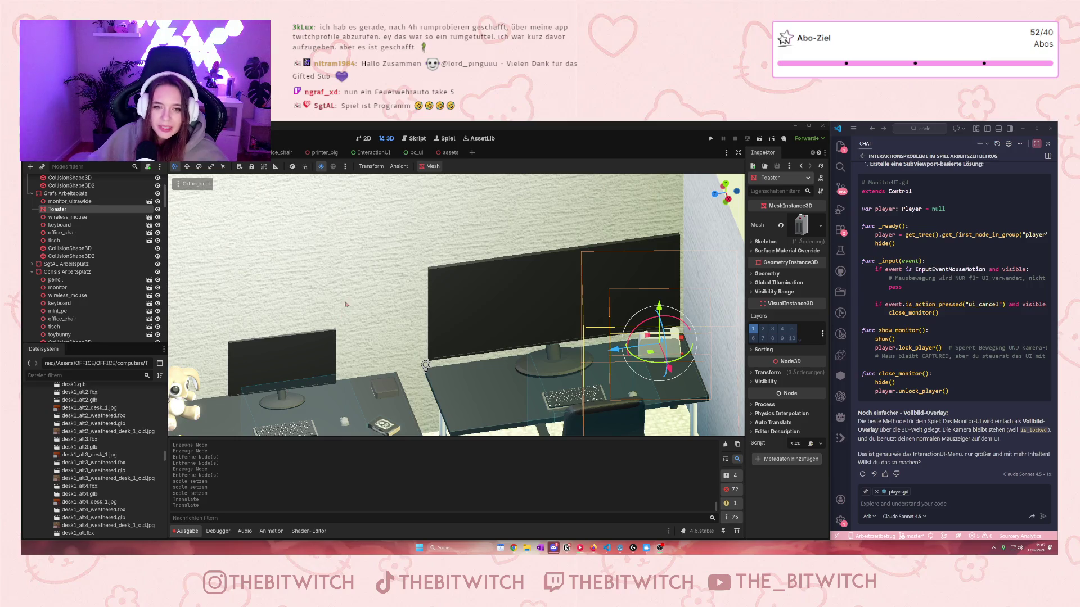
- Look over the assets scene, then return to the office scene
{"action": "left_click", "coordinate": [440, 153]}
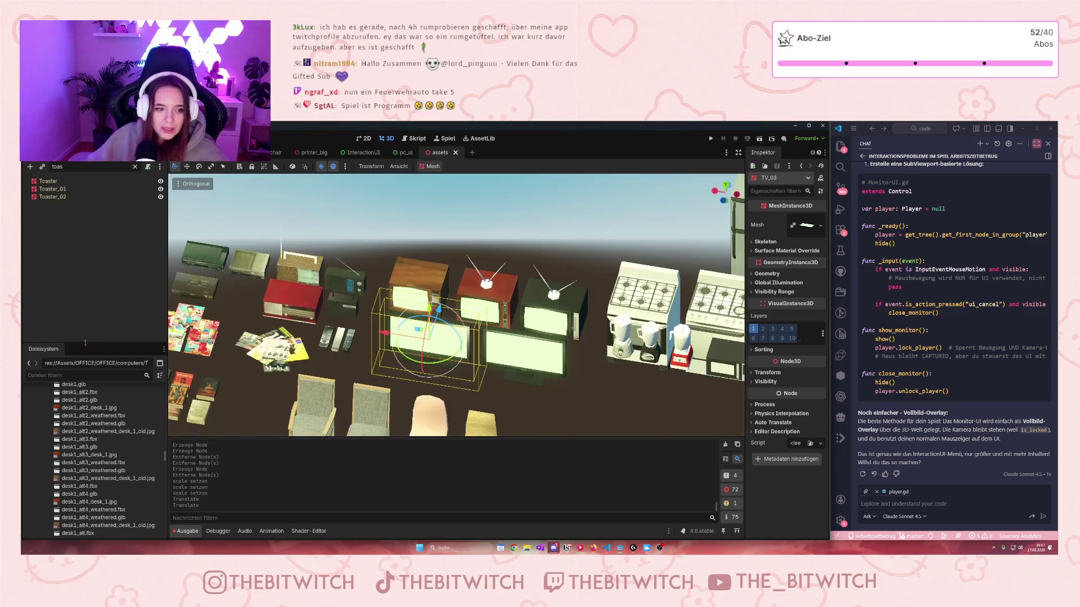
{"action": "left_click_drag", "start_coordinate": [71, 393], "coordinate": [194, 169]}
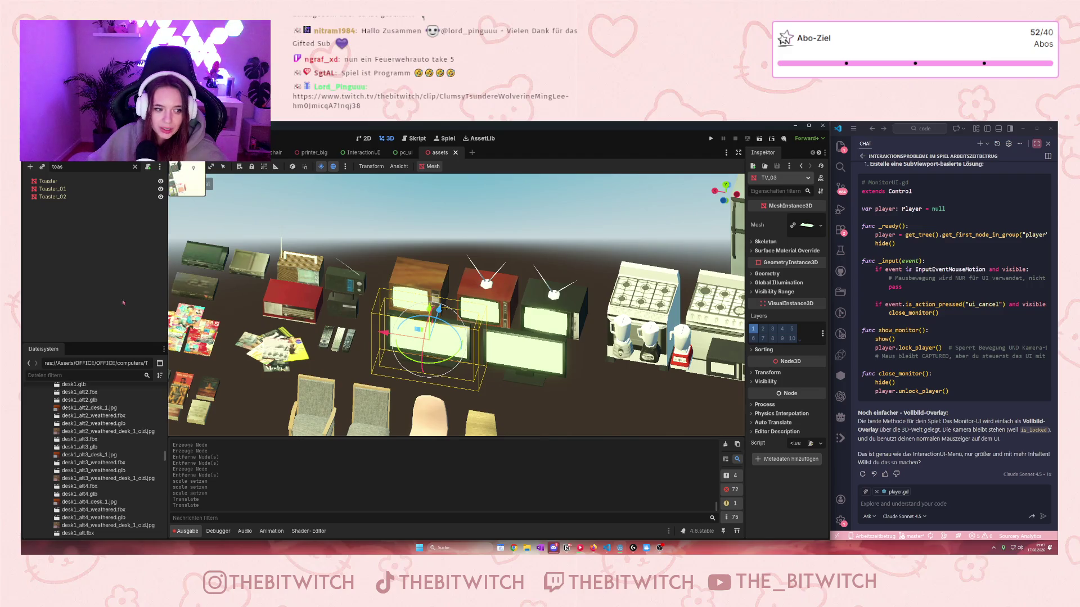
{"action": "key", "text": "ctrl+Tab"}
{"action": "scroll", "coordinate": [67, 491], "scroll_direction": "down", "scroll_amount": 10}
{"action": "scroll", "coordinate": [67, 491], "scroll_direction": "down", "scroll_amount": 15}
{"action": "scroll", "coordinate": [72, 478], "scroll_direction": "down", "scroll_amount": 10}
- Filter the FileSystem for 'toys', open the TOYS-Psionic folder, then clear the filter
{"action": "left_click", "coordinate": [62, 375]}
{"action": "type", "text": "toys"}
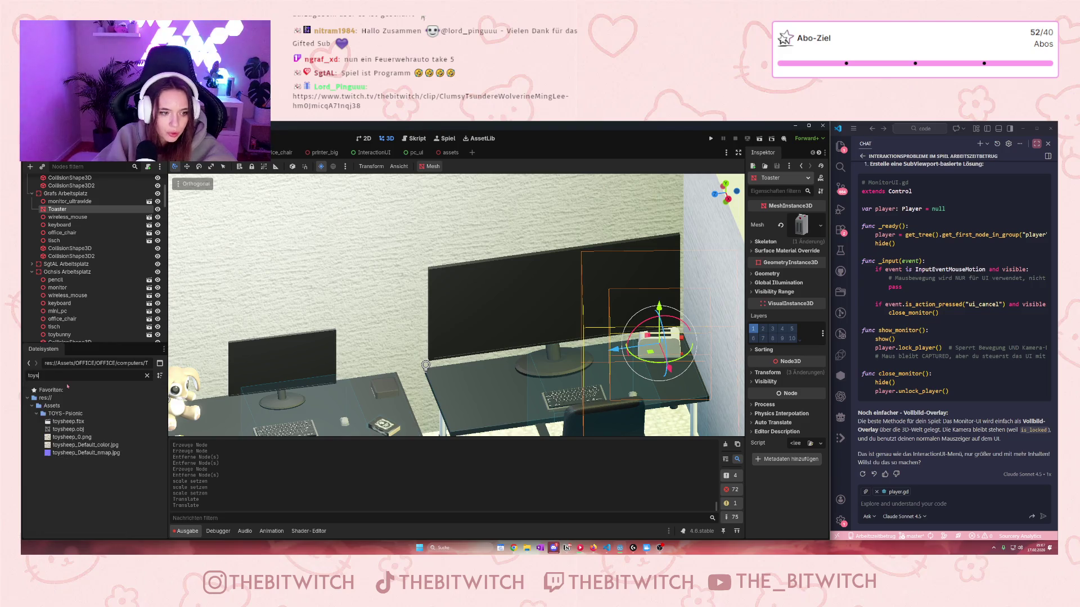
{"action": "left_click", "coordinate": [66, 414]}
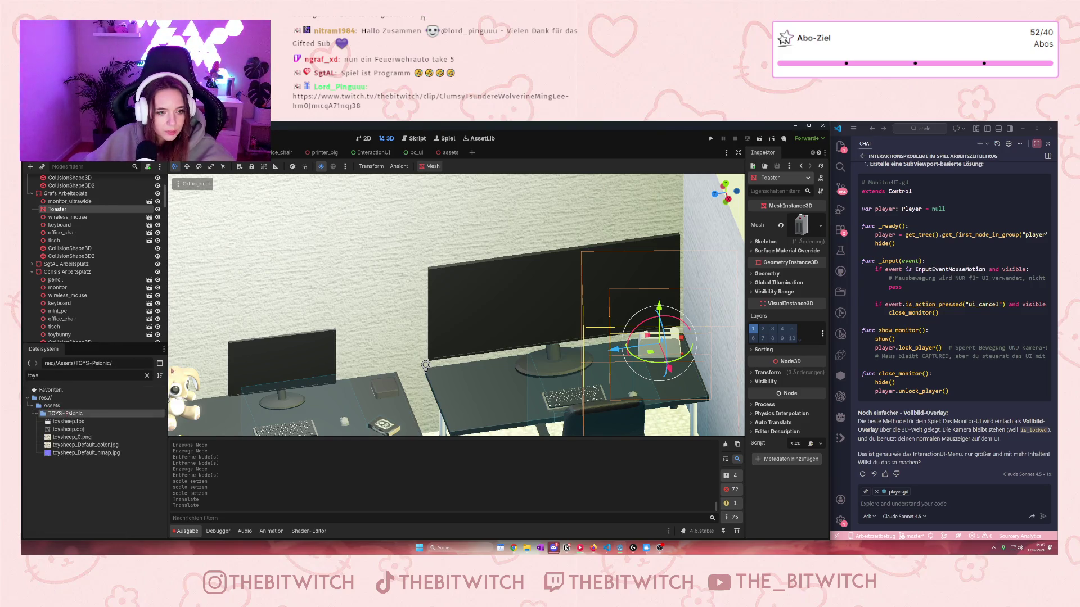
{"action": "left_click", "coordinate": [147, 376]}
{"action": "scroll", "coordinate": [68, 450], "scroll_direction": "down", "scroll_amount": 5}
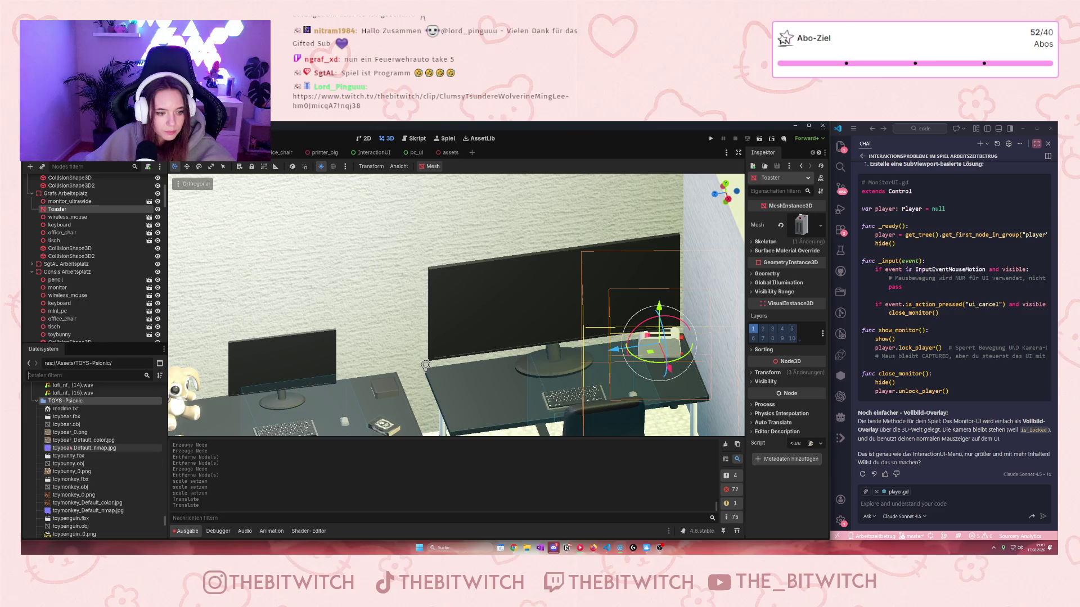
{"action": "scroll", "coordinate": [69, 450], "scroll_direction": "down", "scroll_amount": 1}
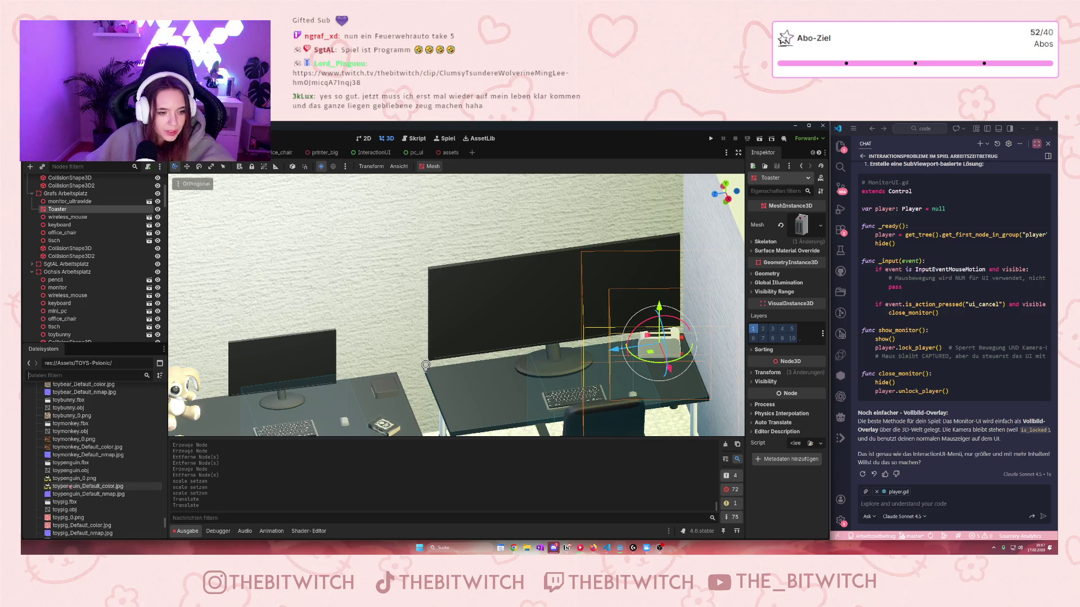
- Place toypenguin.fbx in the office viewport and turn it to face the camera
{"action": "left_click", "coordinate": [63, 463]}
{"action": "left_click_drag", "start_coordinate": [63, 465], "coordinate": [511, 400]}
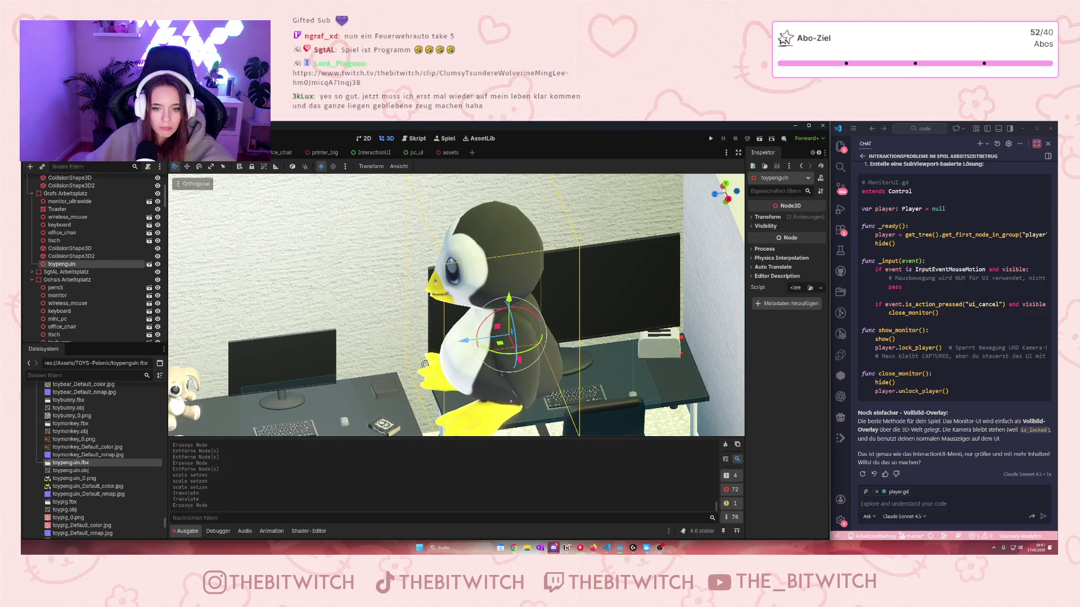
{"action": "left_click_drag", "start_coordinate": [497, 350], "coordinate": [525, 353]}
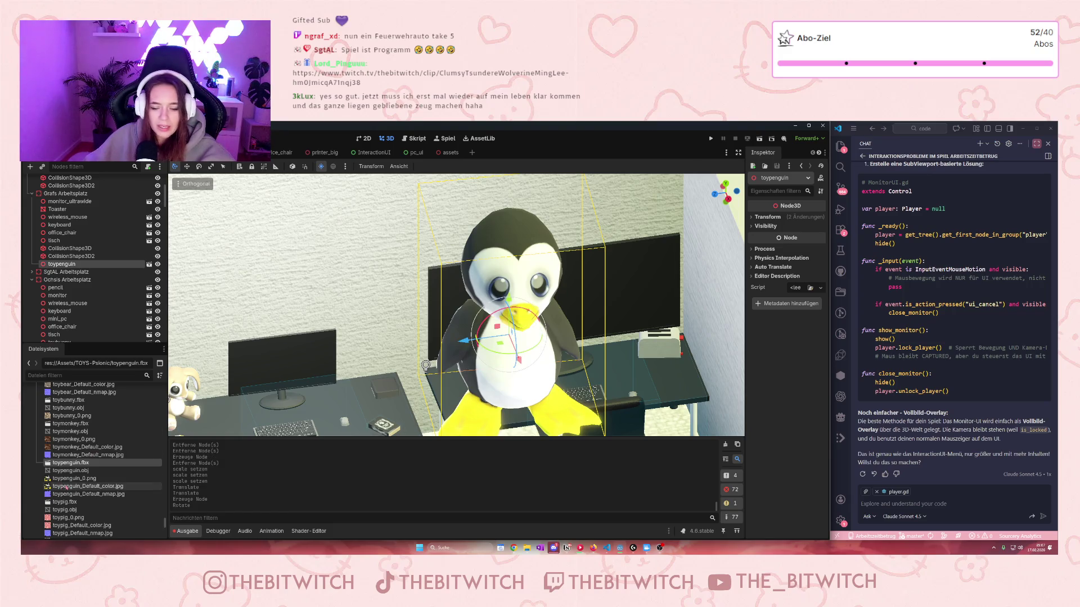
- Reparent the penguin under Community Arbeitsplatz and move it up and to the left
{"action": "mouse_move", "coordinate": [72, 479]}
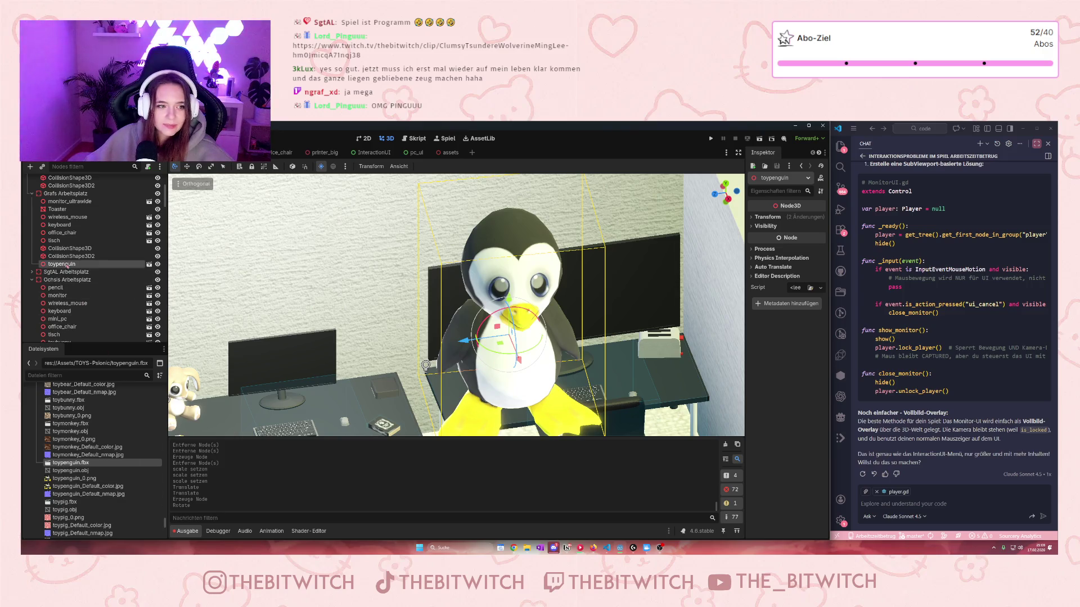
{"action": "scroll", "coordinate": [65, 264], "scroll_direction": "up", "scroll_amount": 3}
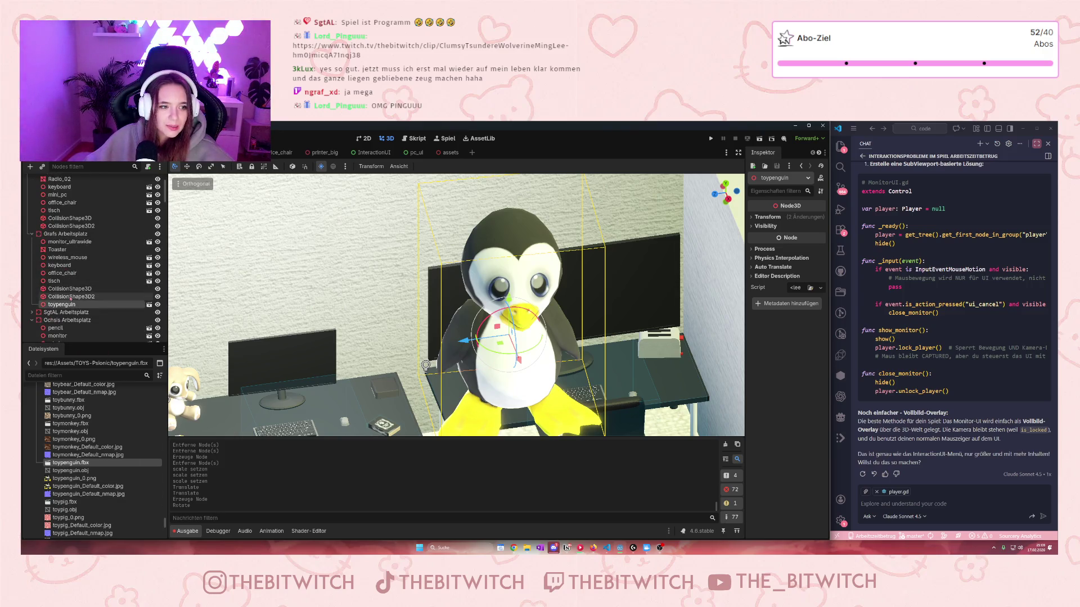
{"action": "mouse_move", "coordinate": [62, 305]}
{"action": "left_mouse_down"}
{"action": "mouse_move", "coordinate": [68, 341]}
{"action": "mouse_move", "coordinate": [79, 277]}
{"action": "left_mouse_up"}
{"action": "left_click_drag", "start_coordinate": [508, 341], "coordinate": [386, 262]}
{"action": "scroll", "coordinate": [386, 262], "scroll_direction": "down", "scroll_amount": 8}
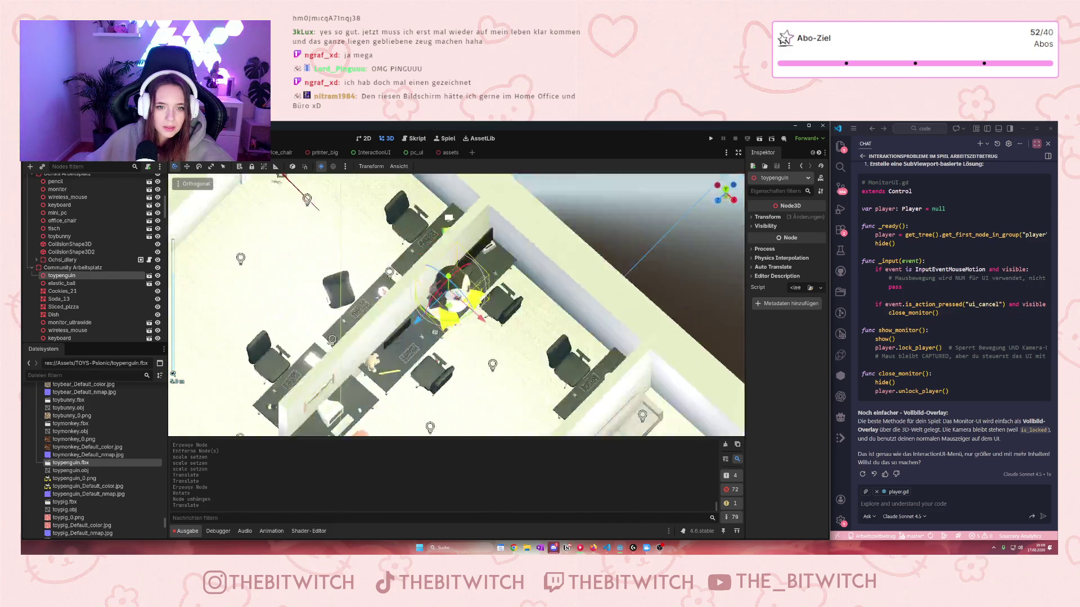
- Lower the penguin to the lower desk and reduce its Scale in the Inspector Transform
{"action": "mouse_move", "coordinate": [463, 225]}
{"action": "left_mouse_down"}
{"action": "mouse_move", "coordinate": [462, 371]}
{"action": "mouse_move", "coordinate": [467, 359]}
{"action": "left_mouse_up"}
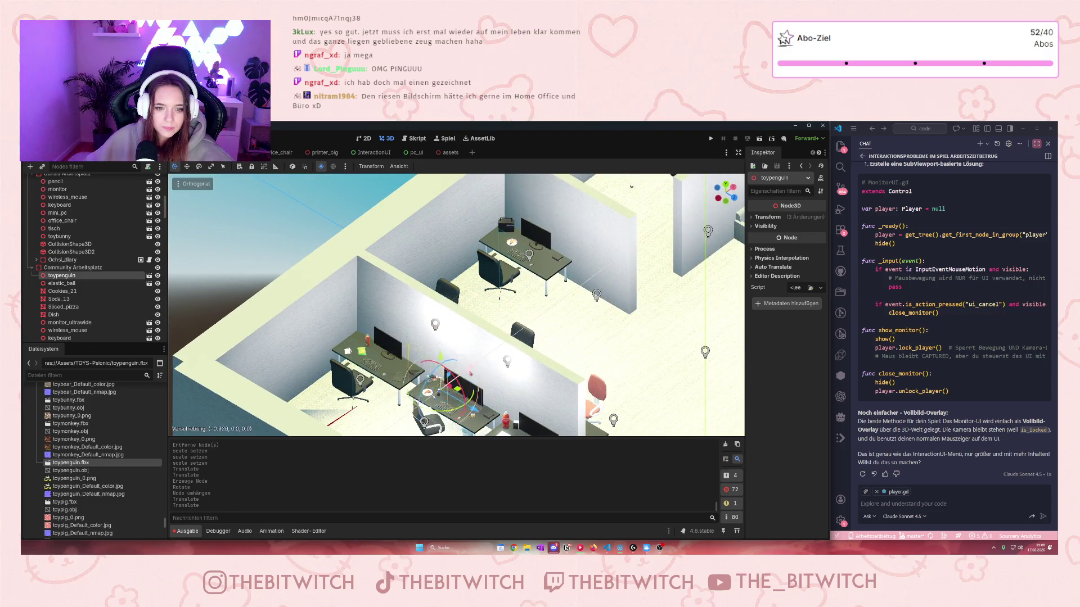
{"action": "scroll", "coordinate": [472, 328], "scroll_direction": "up", "scroll_amount": 3}
{"action": "key", "text": "f"}
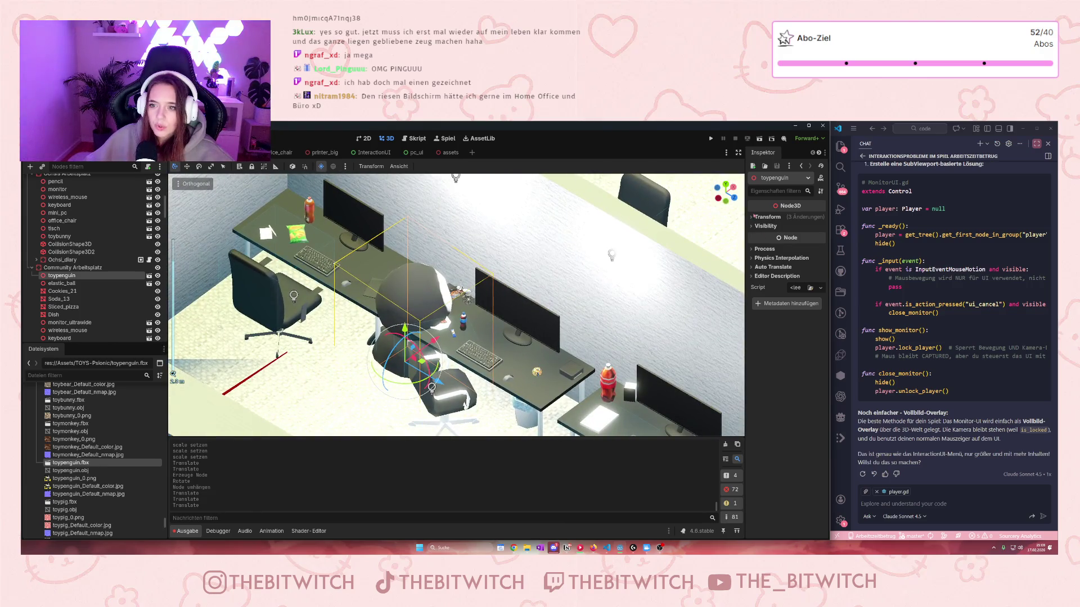
{"action": "left_click", "coordinate": [754, 216]}
{"action": "left_click", "coordinate": [764, 283]}
{"action": "type", "text": "0."}
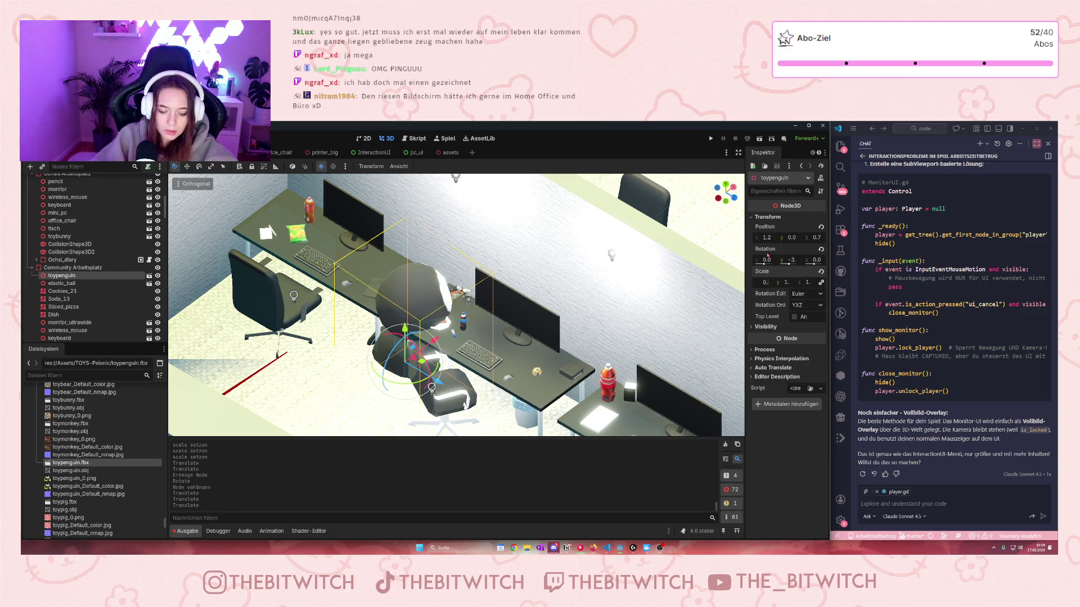
{"action": "key", "text": "Return"}
{"action": "left_click_drag", "start_coordinate": [406, 343], "coordinate": [405, 276]}
{"action": "left_click", "coordinate": [765, 282]}
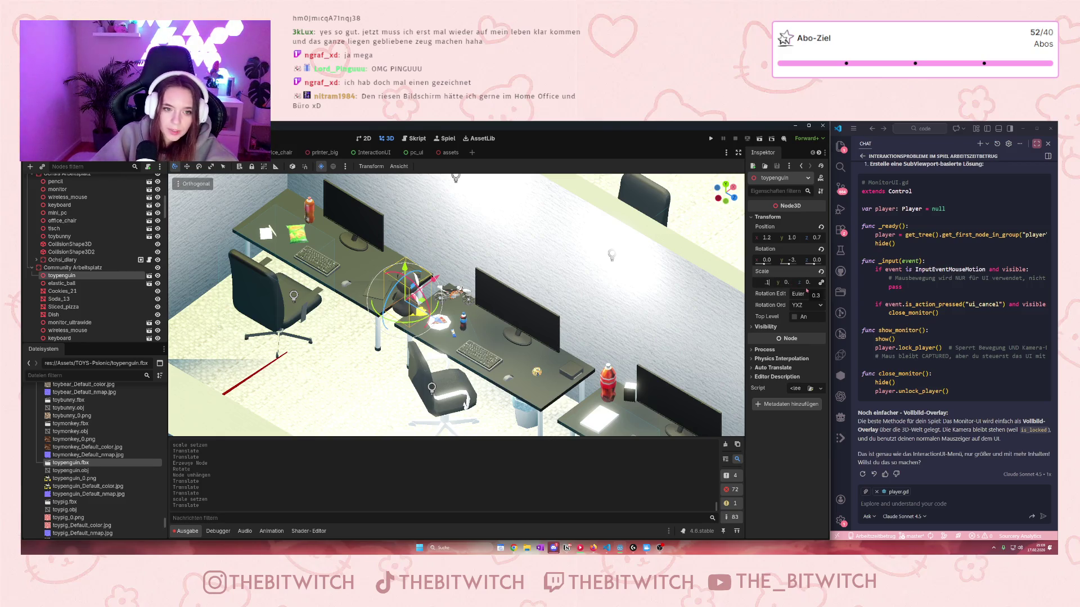
{"action": "key", "text": "Return"}
- Rotate the penguin and set it on the black stand beside the soda bottle, at -1, 0.9, 1.2
{"action": "mouse_move", "coordinate": [394, 321]}
{"action": "left_mouse_down"}
{"action": "mouse_move", "coordinate": [430, 292]}
{"action": "mouse_move", "coordinate": [400, 284]}
{"action": "mouse_move", "coordinate": [393, 219]}
{"action": "mouse_move", "coordinate": [404, 234]}
{"action": "left_mouse_up"}
{"action": "left_click_drag", "start_coordinate": [424, 308], "coordinate": [585, 398]}
{"action": "scroll", "coordinate": [584, 398], "scroll_direction": "up", "scroll_amount": 5}
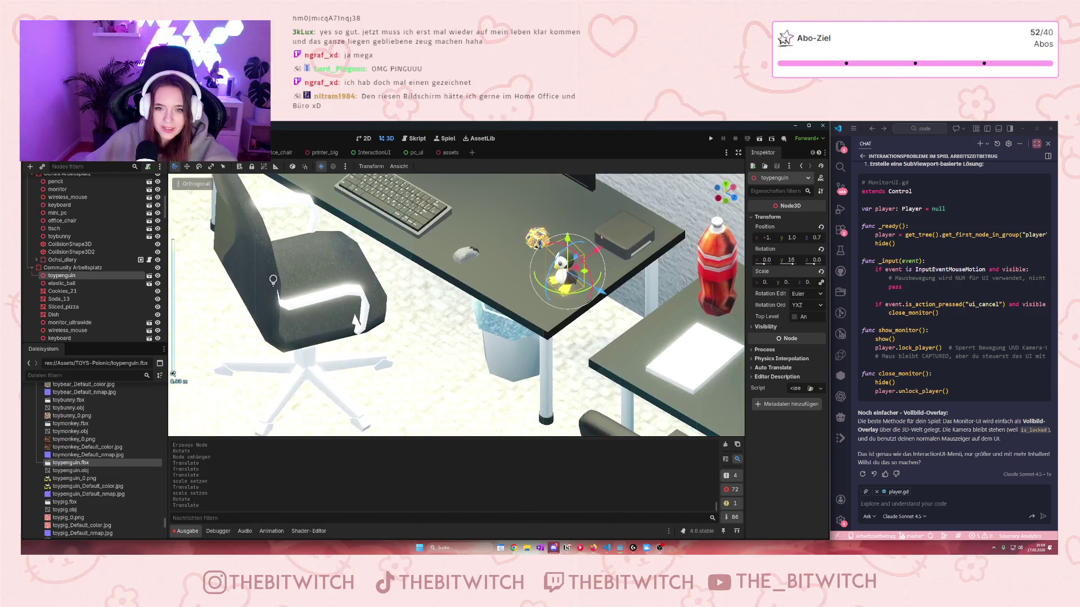
{"action": "left_click_drag", "start_coordinate": [552, 293], "coordinate": [552, 335]}
{"action": "mouse_move", "coordinate": [587, 368]}
{"action": "left_mouse_down"}
{"action": "mouse_move", "coordinate": [604, 298]}
{"action": "mouse_move", "coordinate": [639, 264]}
{"action": "mouse_move", "coordinate": [609, 240]}
{"action": "left_mouse_up"}
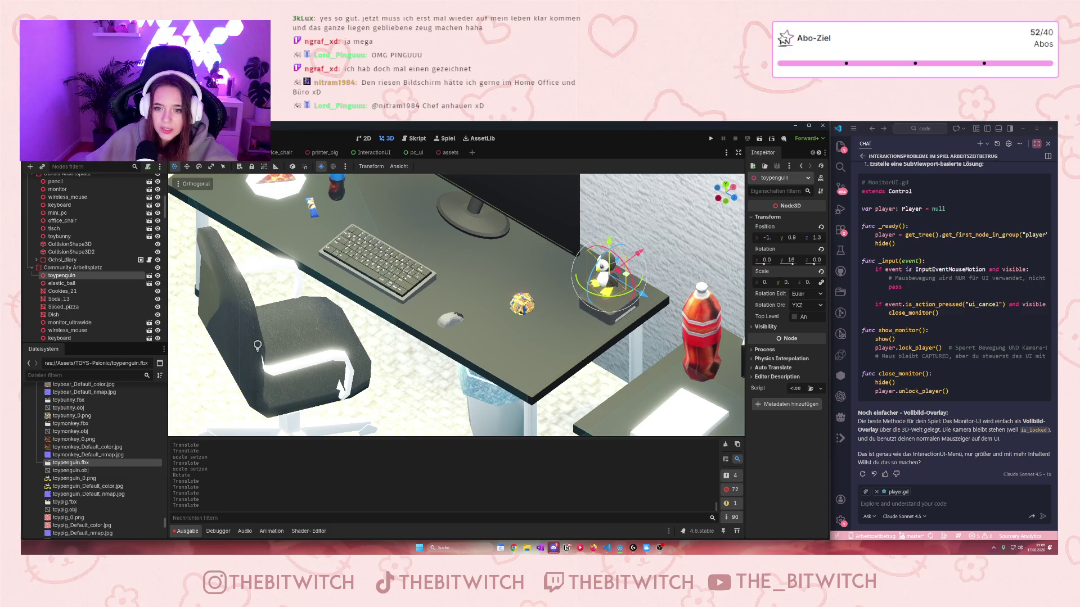
{"action": "scroll", "coordinate": [494, 346], "scroll_direction": "up", "scroll_amount": 4}
{"action": "left_click_drag", "start_coordinate": [495, 345], "coordinate": [435, 354]}
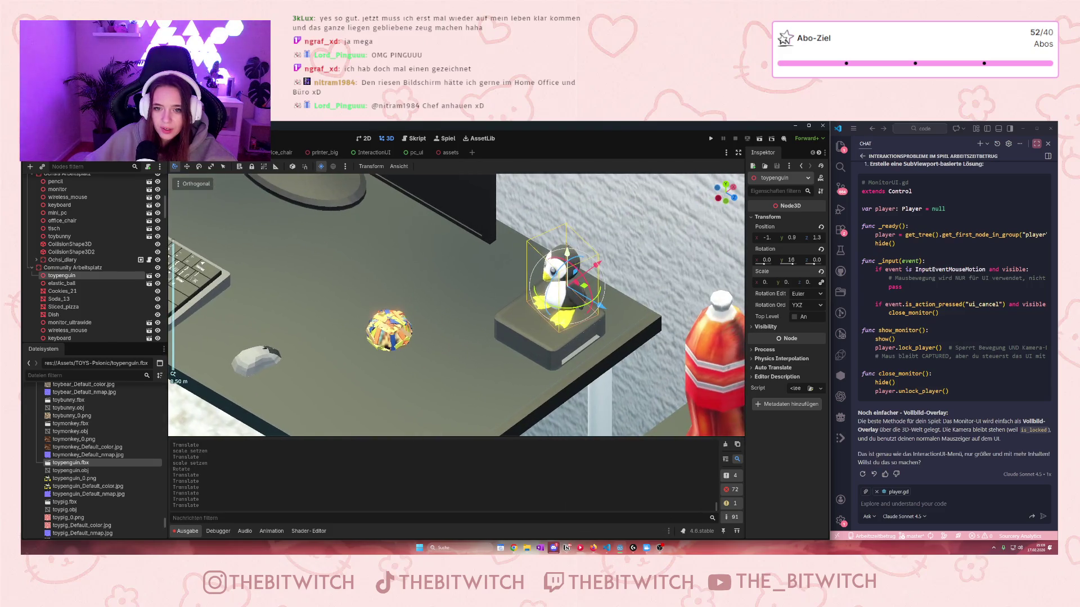
{"action": "left_click_drag", "start_coordinate": [599, 250], "coordinate": [598, 294]}
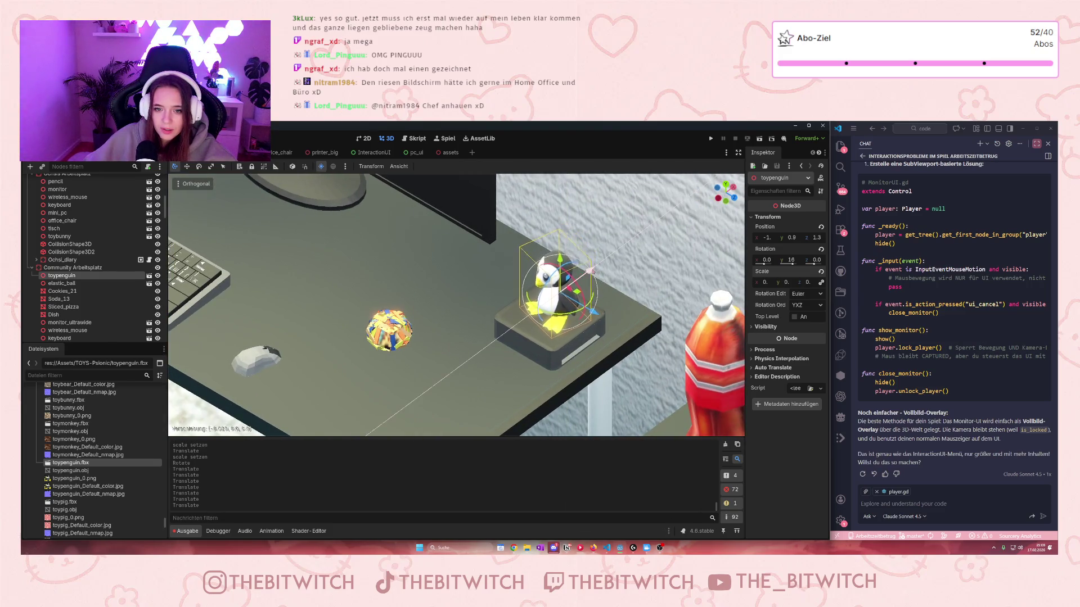
{"action": "mouse_move", "coordinate": [621, 348]}
{"action": "left_mouse_down"}
{"action": "mouse_move", "coordinate": [665, 330]}
{"action": "mouse_move", "coordinate": [671, 293]}
{"action": "mouse_move", "coordinate": [555, 411]}
{"action": "mouse_move", "coordinate": [506, 389]}
{"action": "mouse_move", "coordinate": [412, 382]}
{"action": "mouse_move", "coordinate": [478, 315]}
{"action": "mouse_move", "coordinate": [562, 303]}
{"action": "mouse_move", "coordinate": [513, 325]}
{"action": "left_mouse_up"}
{"action": "left_click", "coordinate": [458, 241]}
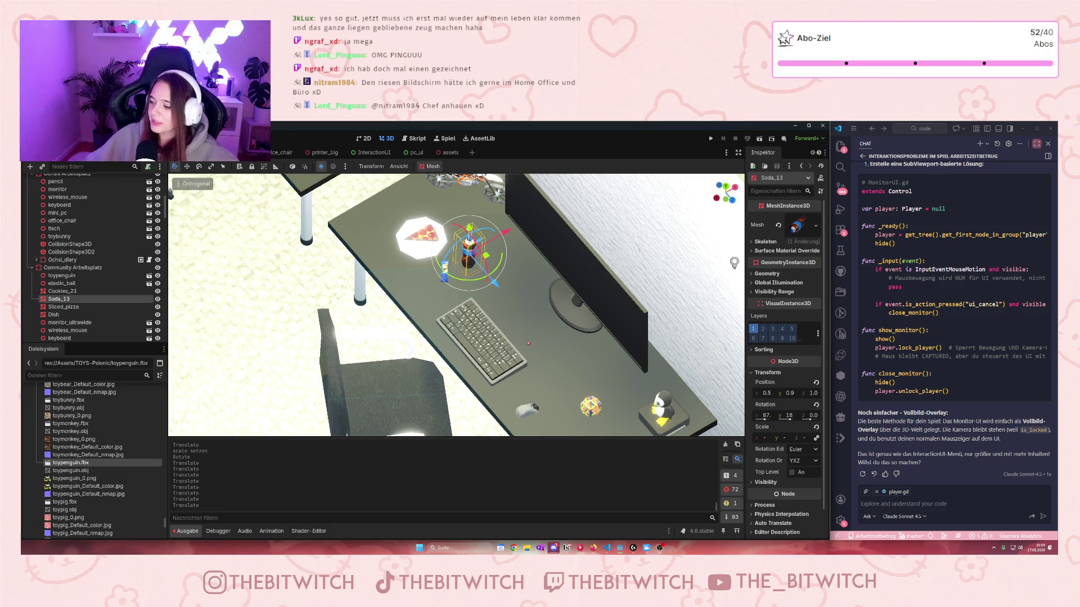
{"action": "scroll", "coordinate": [531, 347], "scroll_direction": "down", "scroll_amount": 10}
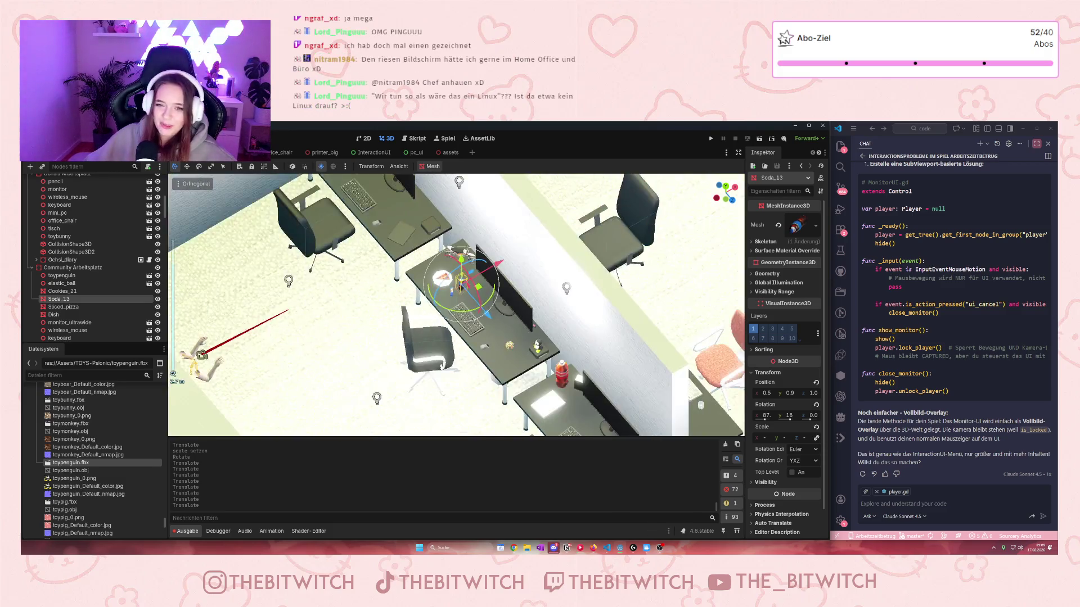
{"action": "mouse_move", "coordinate": [500, 280]}
{"action": "left_mouse_down"}
{"action": "mouse_move", "coordinate": [602, 357]}
{"action": "mouse_move", "coordinate": [515, 360]}
{"action": "left_mouse_up"}
{"action": "scroll", "coordinate": [592, 352], "scroll_direction": "up", "scroll_amount": 3}
{"action": "scroll", "coordinate": [592, 353], "scroll_direction": "up", "scroll_amount": 2}
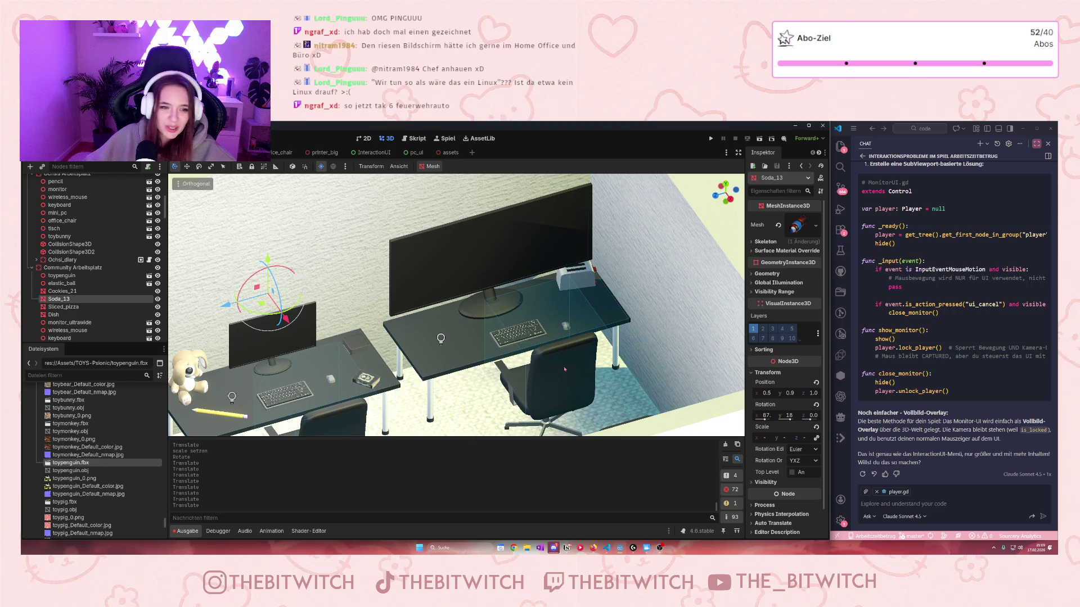
{"action": "scroll", "coordinate": [71, 473], "scroll_direction": "down", "scroll_amount": 5}
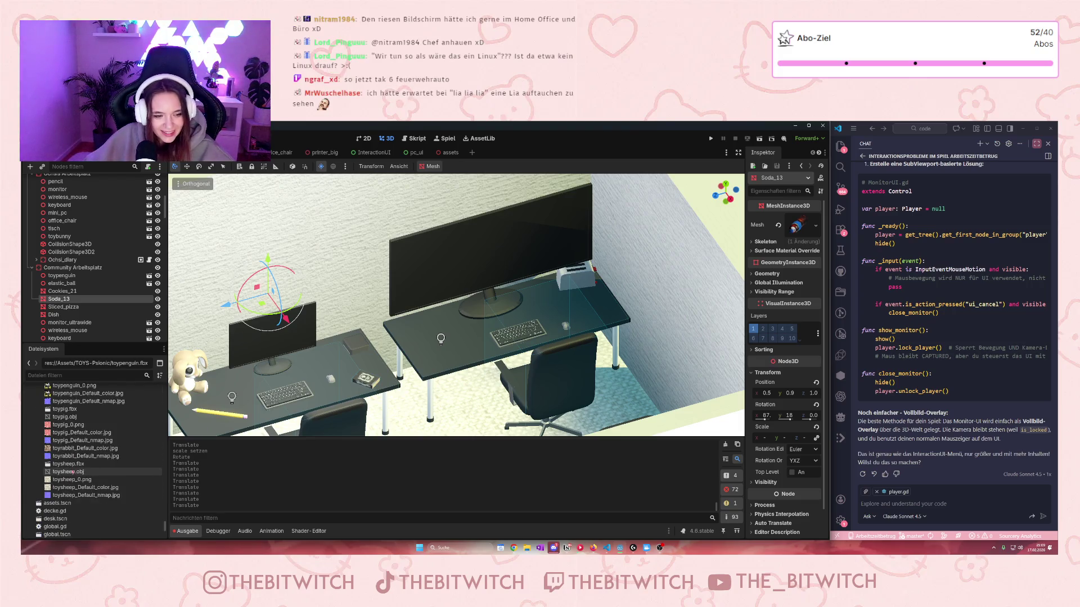
{"action": "scroll", "coordinate": [64, 472], "scroll_direction": "up", "scroll_amount": 3}
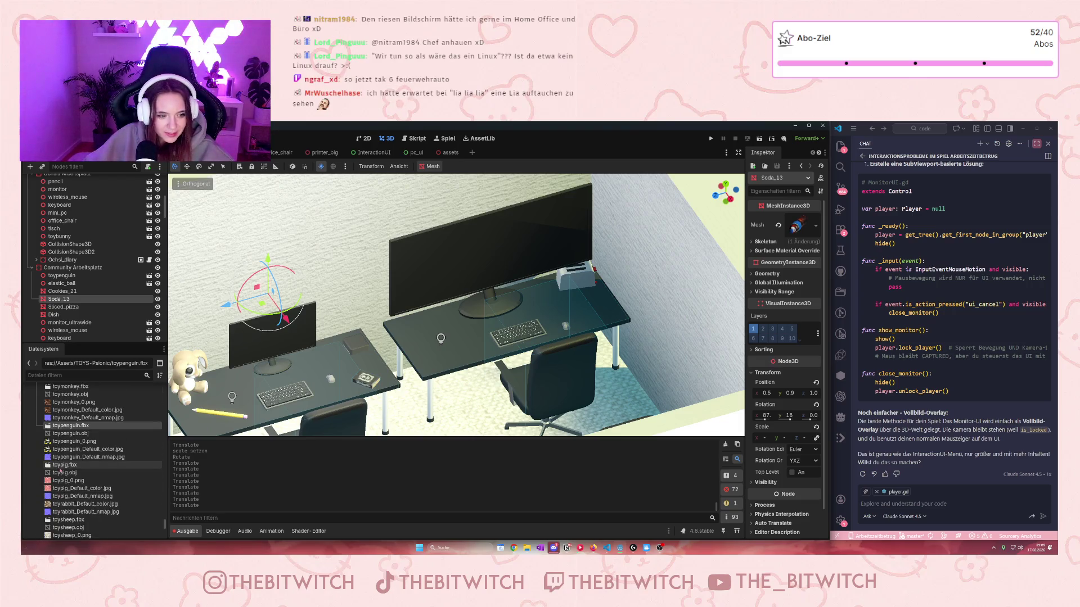
{"action": "scroll", "coordinate": [60, 470], "scroll_direction": "up", "scroll_amount": 2}
{"action": "scroll", "coordinate": [60, 471], "scroll_direction": "up", "scroll_amount": 4}
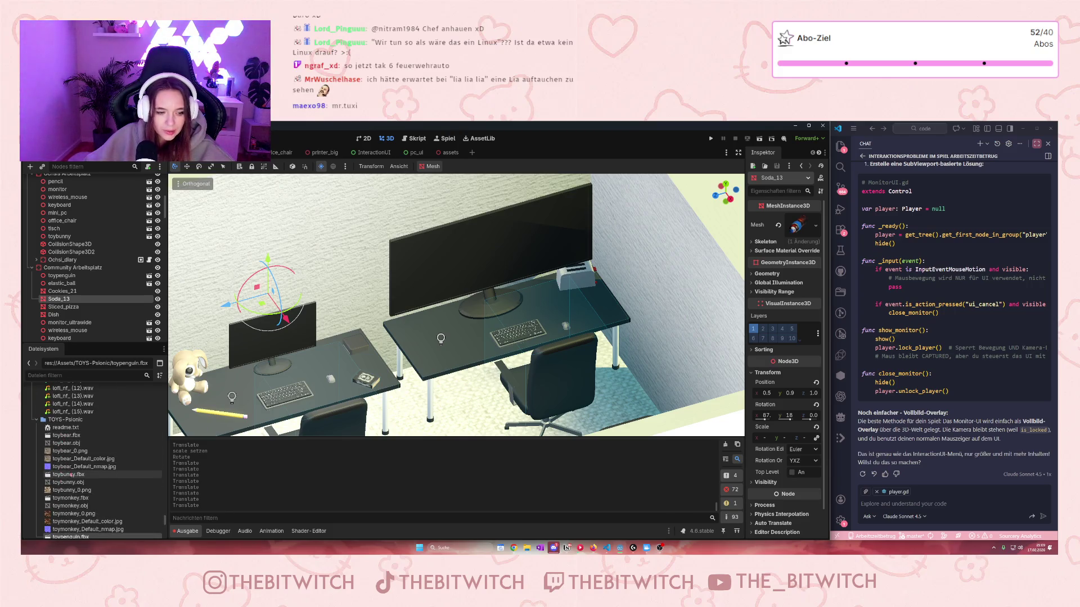
{"action": "scroll", "coordinate": [67, 467], "scroll_direction": "down", "scroll_amount": 1}
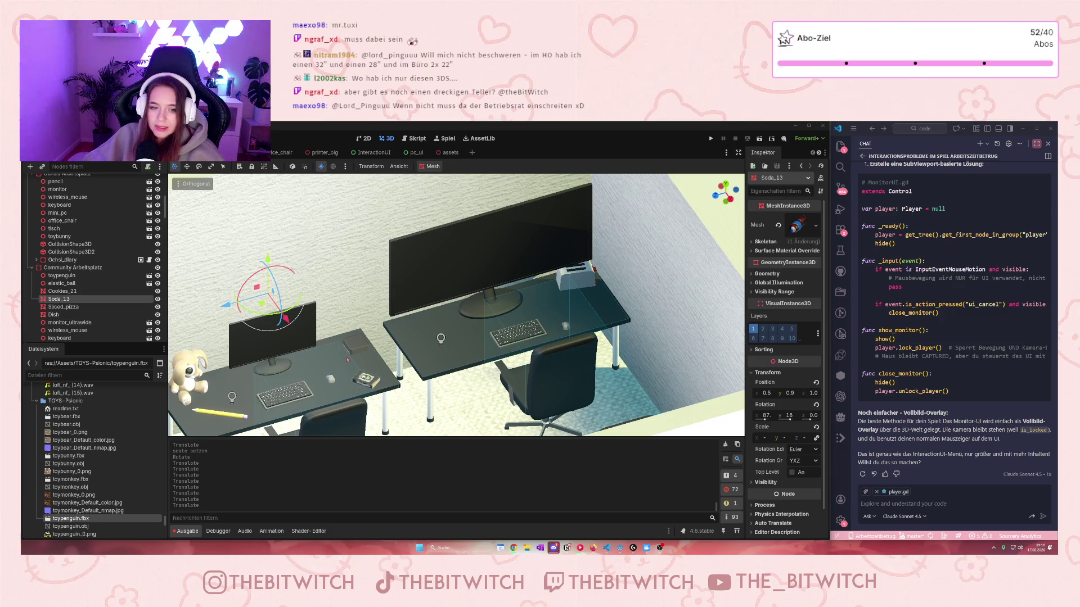
- Find and select the toilet paper roll among the assets scene's kitchen items, then return to the office scene
{"action": "scroll", "coordinate": [409, 379], "scroll_direction": "down", "scroll_amount": 5}
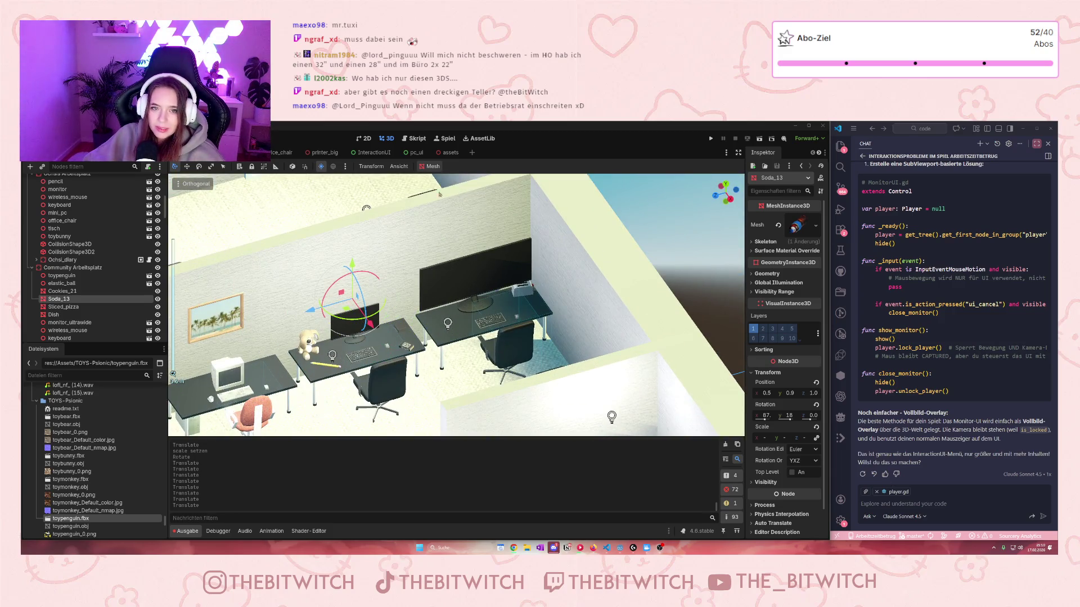
{"action": "left_click", "coordinate": [444, 152]}
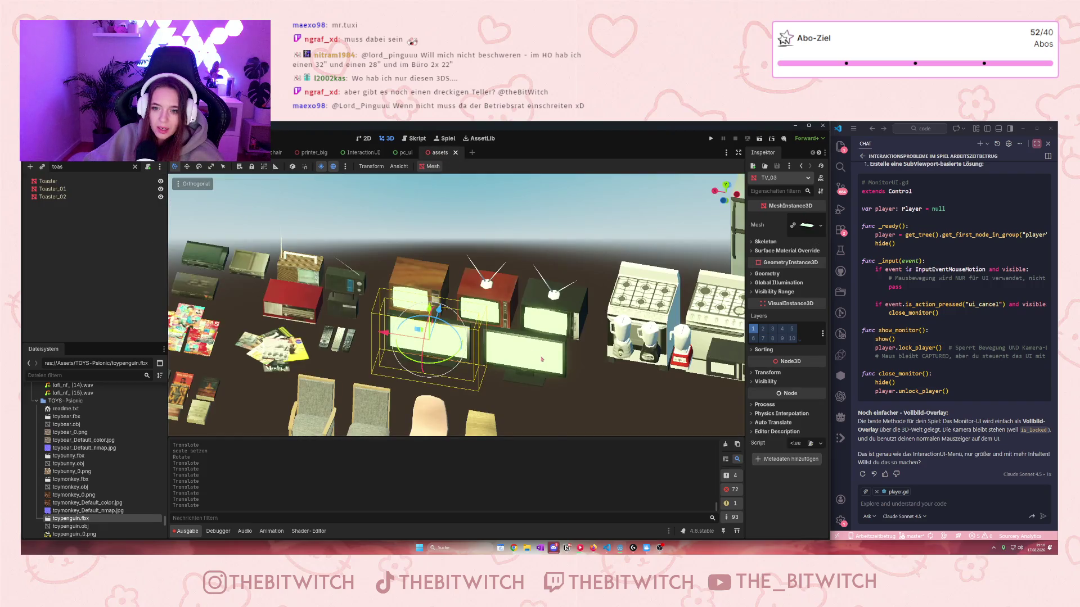
{"action": "scroll", "coordinate": [539, 367], "scroll_direction": "up", "scroll_amount": 5}
{"action": "mouse_move", "coordinate": [456, 303]}
{"action": "left_mouse_down"}
{"action": "mouse_move", "coordinate": [394, 292]}
{"action": "mouse_move", "coordinate": [416, 281]}
{"action": "left_mouse_up"}
{"action": "mouse_move", "coordinate": [583, 351]}
{"action": "left_mouse_down"}
{"action": "mouse_move", "coordinate": [334, 390]}
{"action": "mouse_move", "coordinate": [569, 352]}
{"action": "left_mouse_up"}
{"action": "scroll", "coordinate": [569, 352], "scroll_direction": "down", "scroll_amount": 6}
{"action": "scroll", "coordinate": [498, 328], "scroll_direction": "up", "scroll_amount": 5}
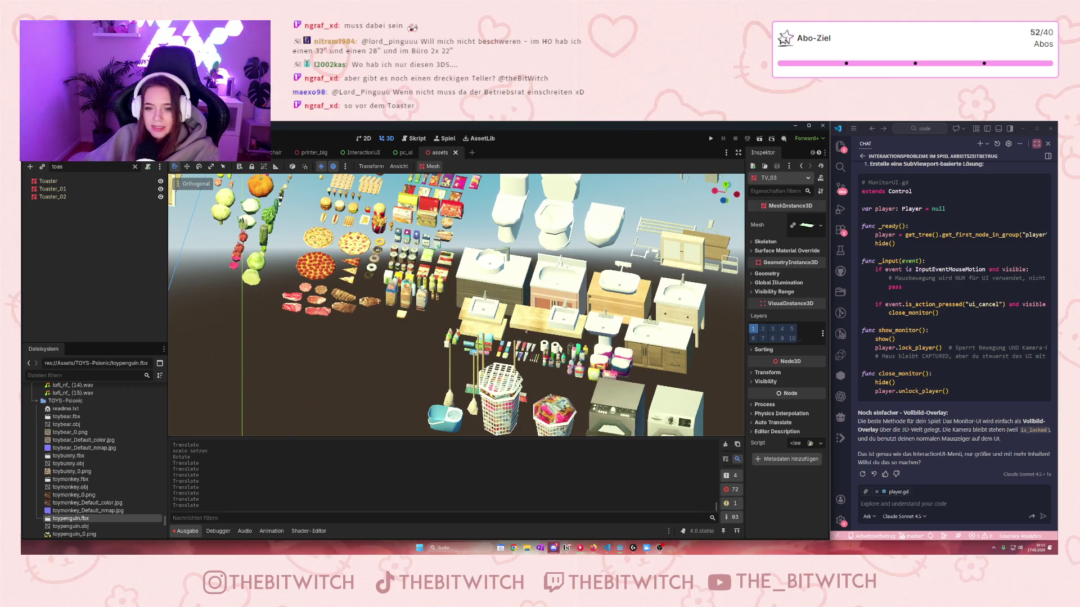
{"action": "scroll", "coordinate": [456, 304], "scroll_direction": "up", "scroll_amount": 4}
{"action": "left_click", "coordinate": [675, 304]}
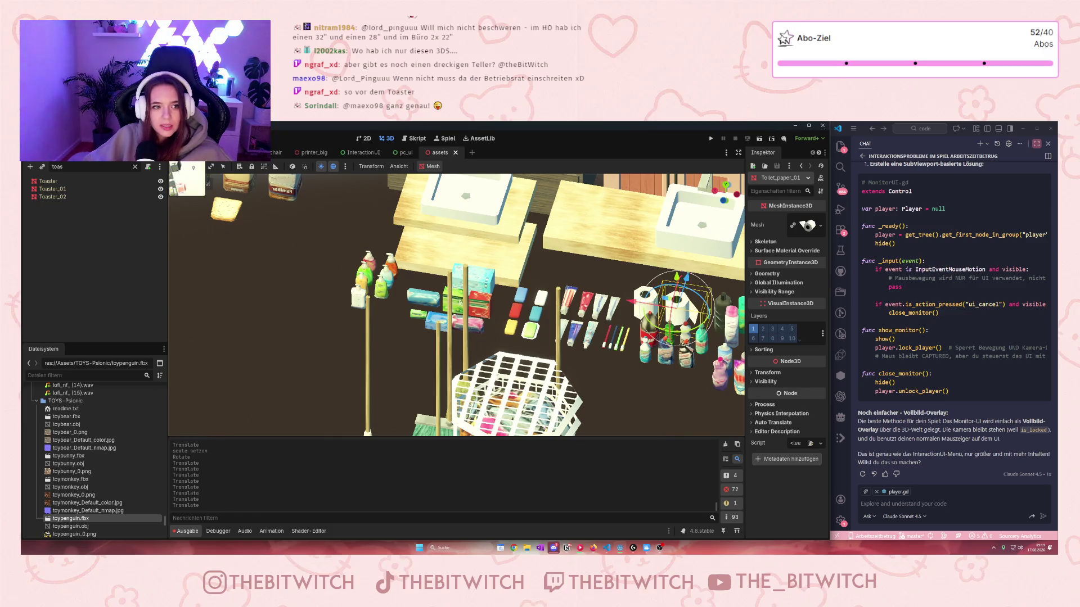
{"action": "left_click", "coordinate": [188, 153]}
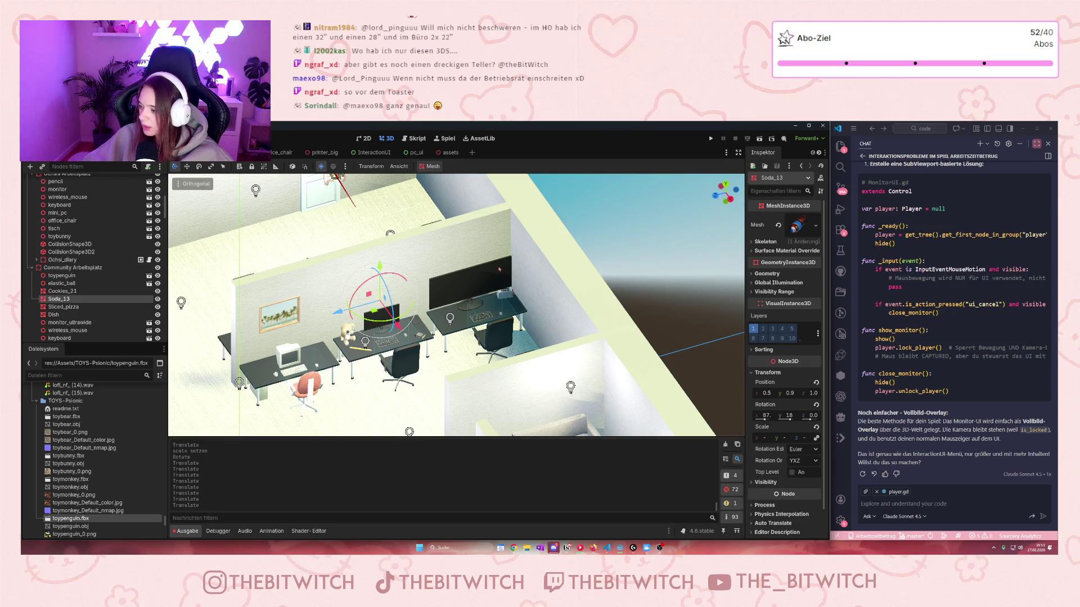
- Bring the boss desk into view, select its keyboard, and nest Toilet_paper_01 under the keyboard node
{"action": "scroll", "coordinate": [312, 357], "scroll_direction": "up", "scroll_amount": 5}
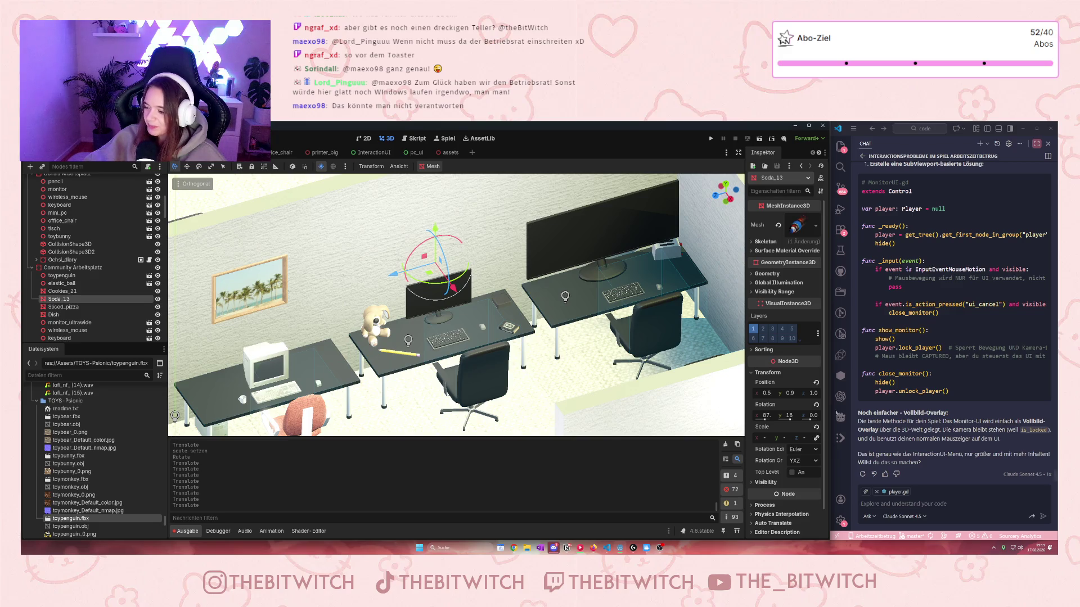
{"action": "scroll", "coordinate": [383, 309], "scroll_direction": "down", "scroll_amount": 3}
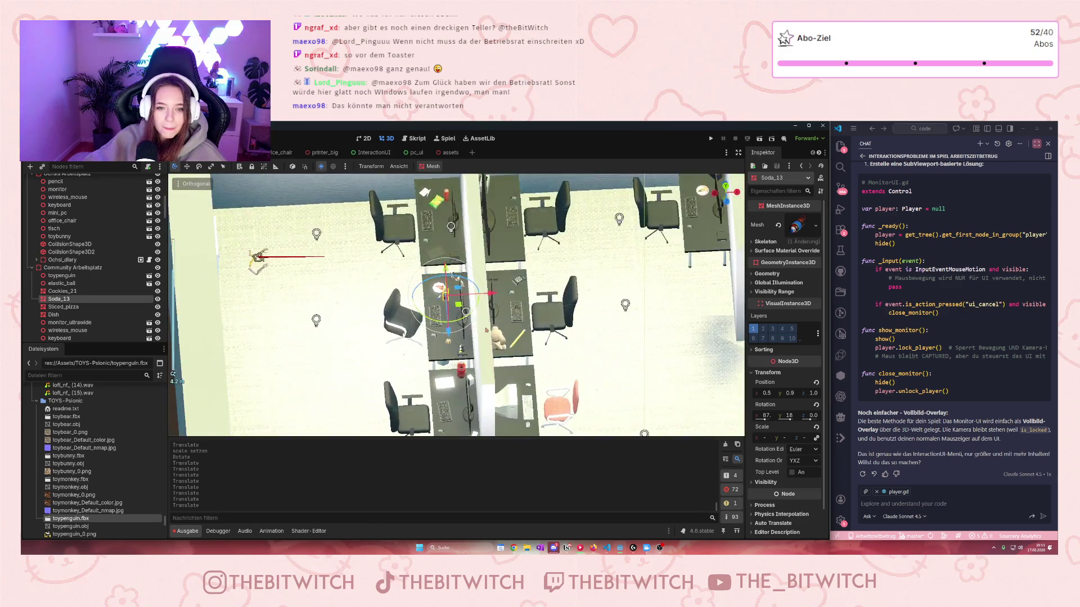
{"action": "mouse_move", "coordinate": [521, 303]}
{"action": "left_mouse_down"}
{"action": "mouse_move", "coordinate": [584, 270]}
{"action": "mouse_move", "coordinate": [495, 315]}
{"action": "mouse_move", "coordinate": [627, 286]}
{"action": "left_mouse_up"}
{"action": "scroll", "coordinate": [627, 285], "scroll_direction": "up", "scroll_amount": 6}
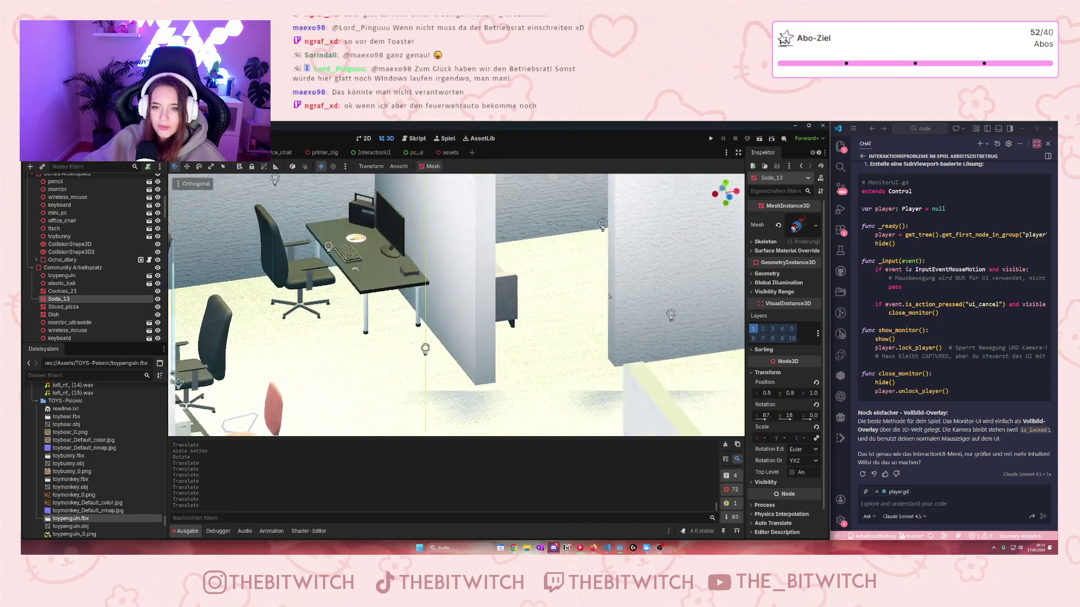
{"action": "scroll", "coordinate": [619, 335], "scroll_direction": "down", "scroll_amount": 5}
{"action": "left_click_drag", "start_coordinate": [619, 335], "coordinate": [574, 264]}
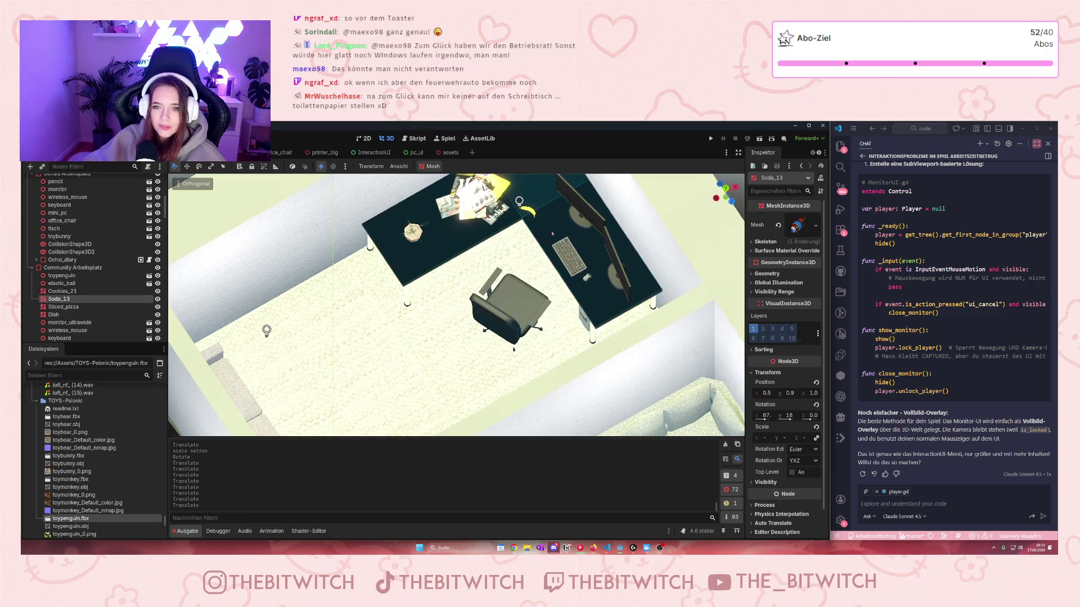
{"action": "left_click", "coordinate": [571, 256]}
{"action": "mouse_move", "coordinate": [84, 218]}
{"action": "left_mouse_down"}
{"action": "mouse_move", "coordinate": [84, 319]}
{"action": "mouse_move", "coordinate": [62, 333]}
{"action": "left_mouse_up"}
{"action": "scroll", "coordinate": [549, 278], "scroll_direction": "down", "scroll_amount": 5}
{"action": "scroll", "coordinate": [683, 378], "scroll_direction": "down", "scroll_amount": 2}
- Move Toilet_paper_01 onto the boss desk near its back edge, beside the keyboard
{"action": "left_click_drag", "start_coordinate": [699, 314], "coordinate": [516, 423]}
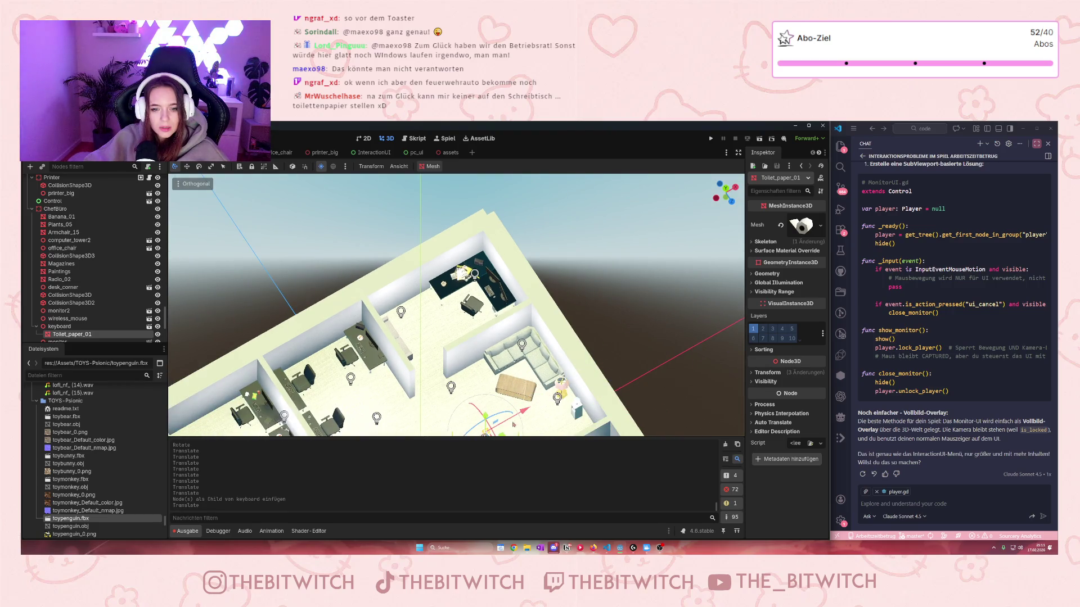
{"action": "scroll", "coordinate": [517, 423], "scroll_direction": "down", "scroll_amount": 2}
{"action": "mouse_move", "coordinate": [506, 382]}
{"action": "left_mouse_down"}
{"action": "mouse_move", "coordinate": [450, 359]}
{"action": "mouse_move", "coordinate": [420, 314]}
{"action": "mouse_move", "coordinate": [456, 320]}
{"action": "mouse_move", "coordinate": [455, 270]}
{"action": "left_mouse_up"}
{"action": "scroll", "coordinate": [428, 323], "scroll_direction": "up", "scroll_amount": 5}
{"action": "mouse_move", "coordinate": [459, 371]}
{"action": "left_mouse_down"}
{"action": "mouse_move", "coordinate": [458, 401]}
{"action": "mouse_move", "coordinate": [585, 365]}
{"action": "mouse_move", "coordinate": [595, 374]}
{"action": "mouse_move", "coordinate": [481, 335]}
{"action": "mouse_move", "coordinate": [529, 354]}
{"action": "left_mouse_up"}
{"action": "mouse_move", "coordinate": [494, 274]}
{"action": "left_mouse_down"}
{"action": "mouse_move", "coordinate": [497, 301]}
{"action": "mouse_move", "coordinate": [509, 260]}
{"action": "left_mouse_up"}
{"action": "mouse_move", "coordinate": [529, 311]}
{"action": "left_mouse_down"}
{"action": "mouse_move", "coordinate": [461, 357]}
{"action": "mouse_move", "coordinate": [495, 381]}
{"action": "left_mouse_up"}
{"action": "left_click_drag", "start_coordinate": [500, 342], "coordinate": [517, 337]}
{"action": "scroll", "coordinate": [495, 349], "scroll_direction": "down", "scroll_amount": 3}
{"action": "left_click", "coordinate": [472, 403]}
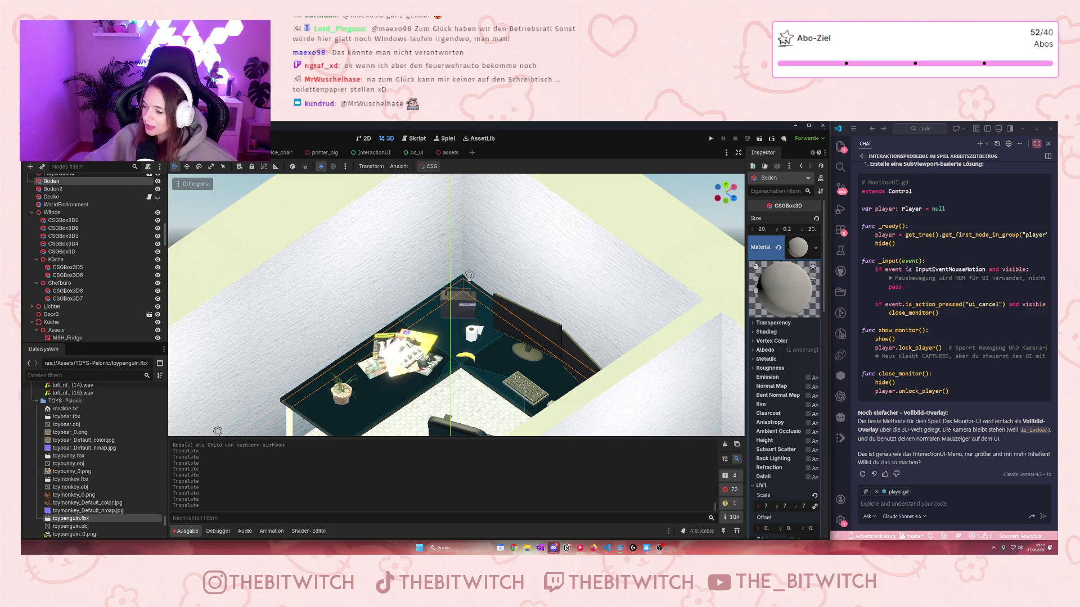
{"action": "left_click", "coordinate": [593, 547]}
- Go back from the dirt bike page and search itch.io for 'firetruck'
{"action": "key", "text": "Escape"}
{"action": "left_click", "coordinate": [324, 141]}
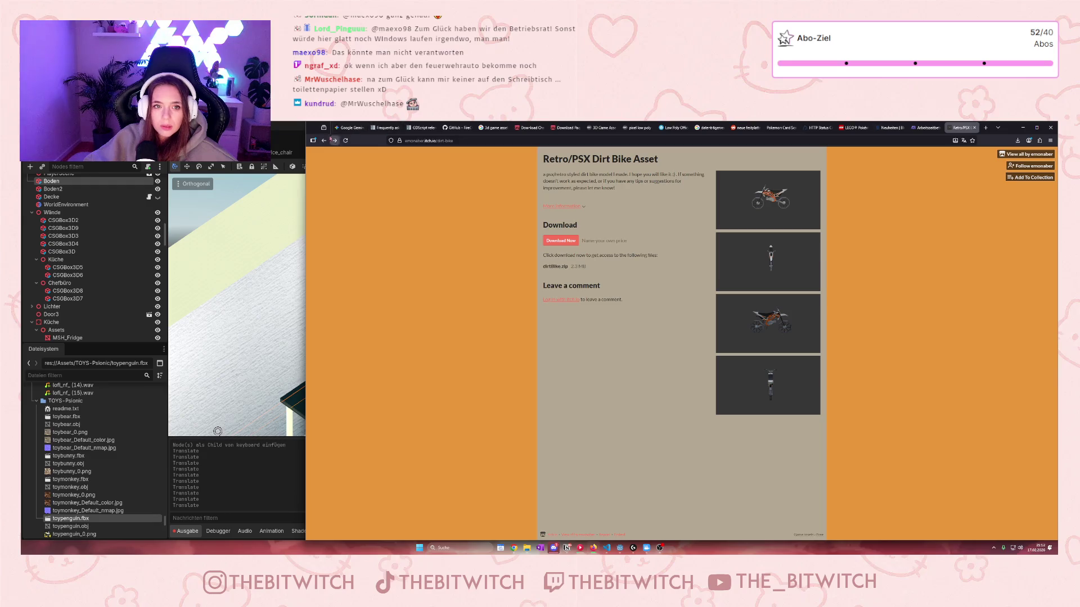
{"action": "left_click", "coordinate": [324, 141]}
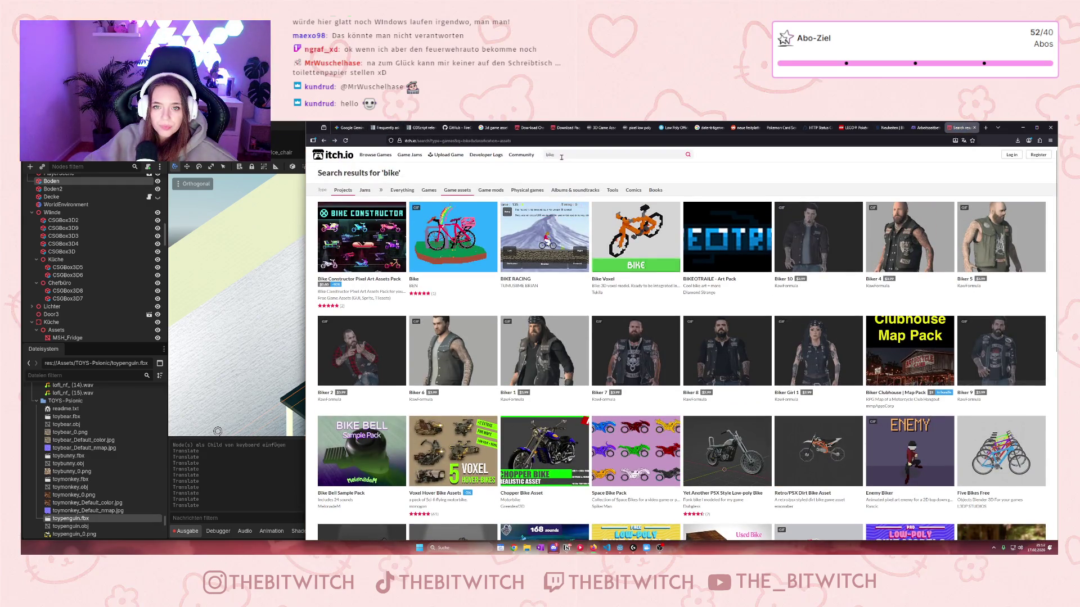
{"action": "double_click", "coordinate": [551, 155]}
{"action": "type", "text": "firetruck"}
{"action": "key", "text": "Return"}
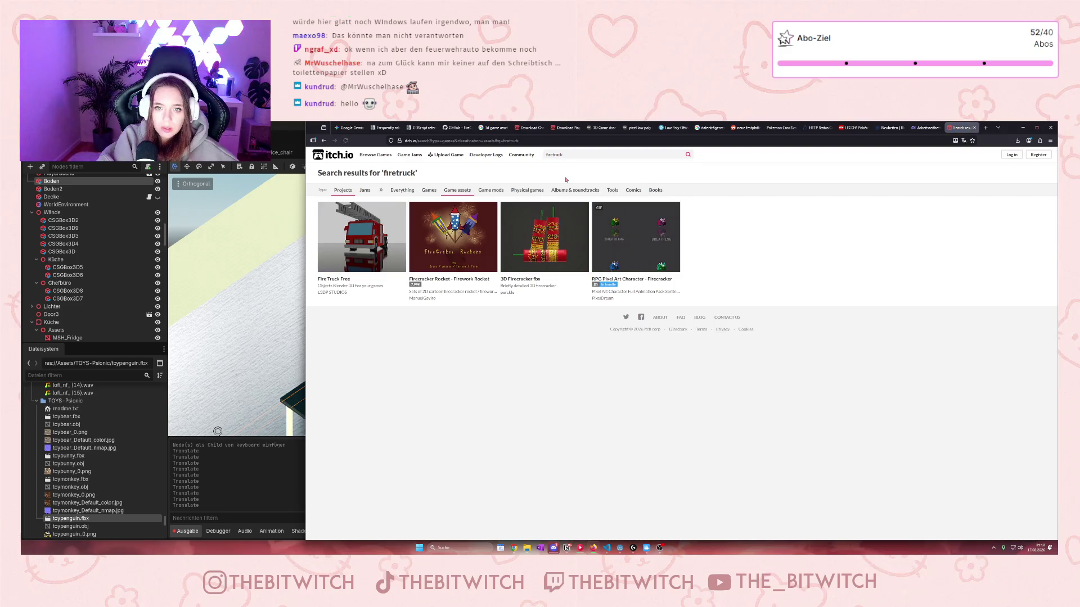
- Download FIRE_TRUCK.zip from the Fire Truck Free page, skipping the payment prompt
{"action": "left_click", "coordinate": [355, 229]}
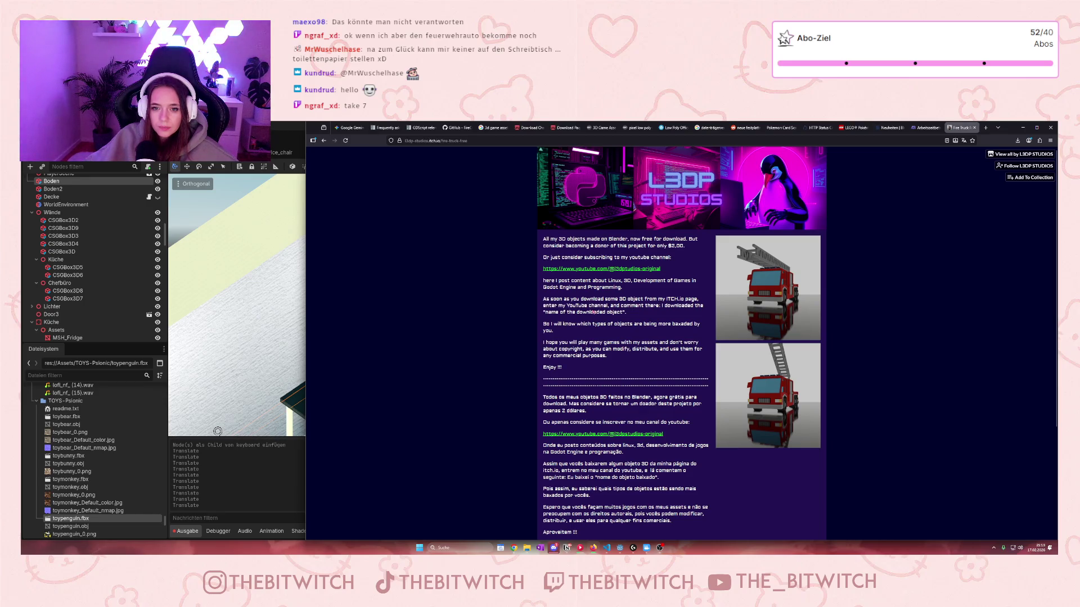
{"action": "scroll", "coordinate": [593, 312], "scroll_direction": "down", "scroll_amount": 3}
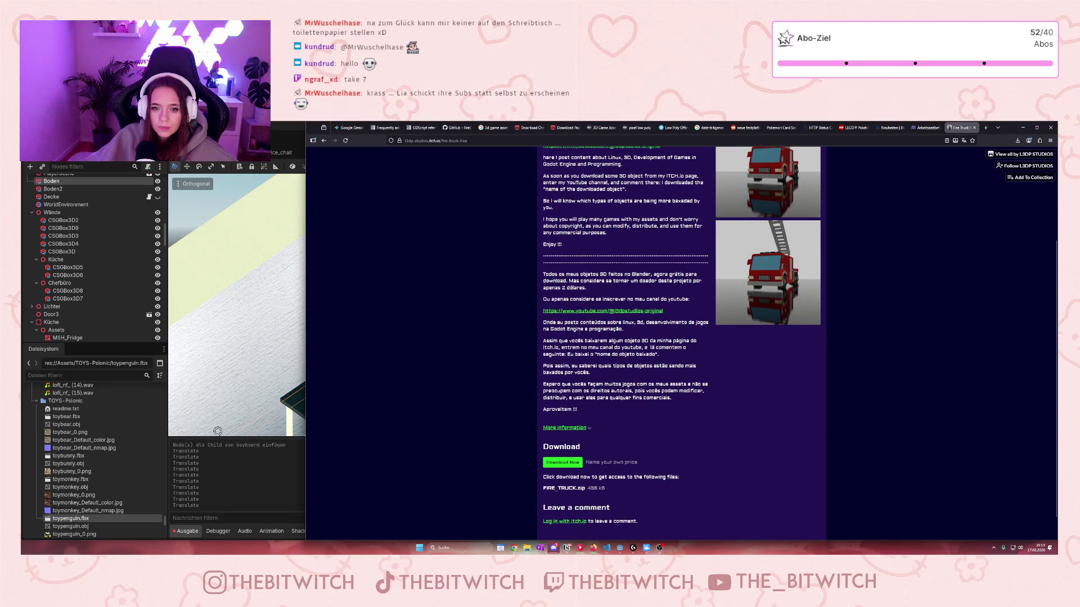
{"action": "scroll", "coordinate": [598, 380], "scroll_direction": "down", "scroll_amount": 1}
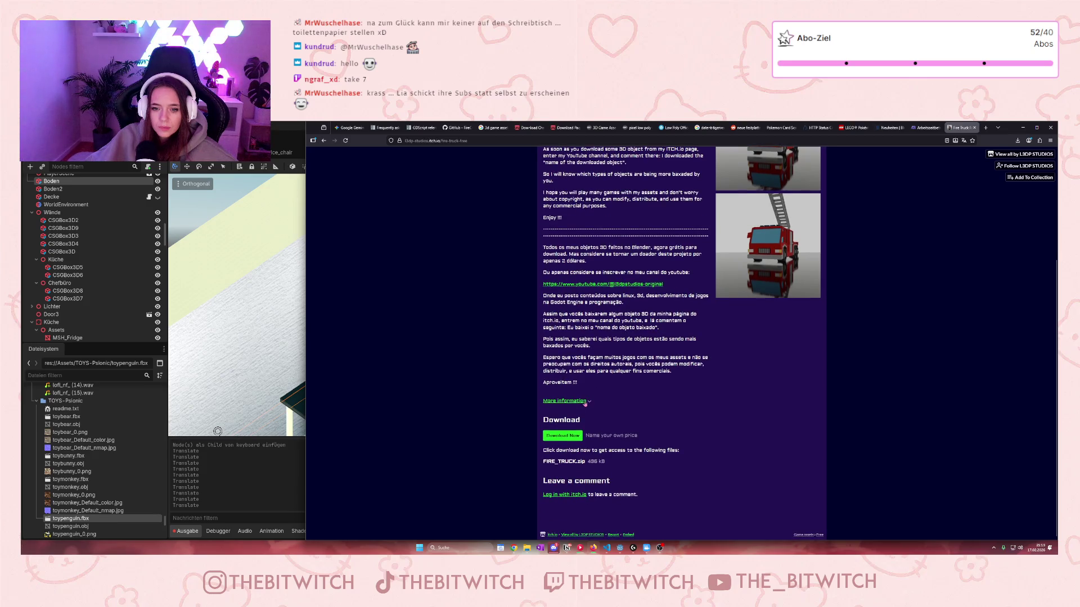
{"action": "left_click", "coordinate": [586, 402]}
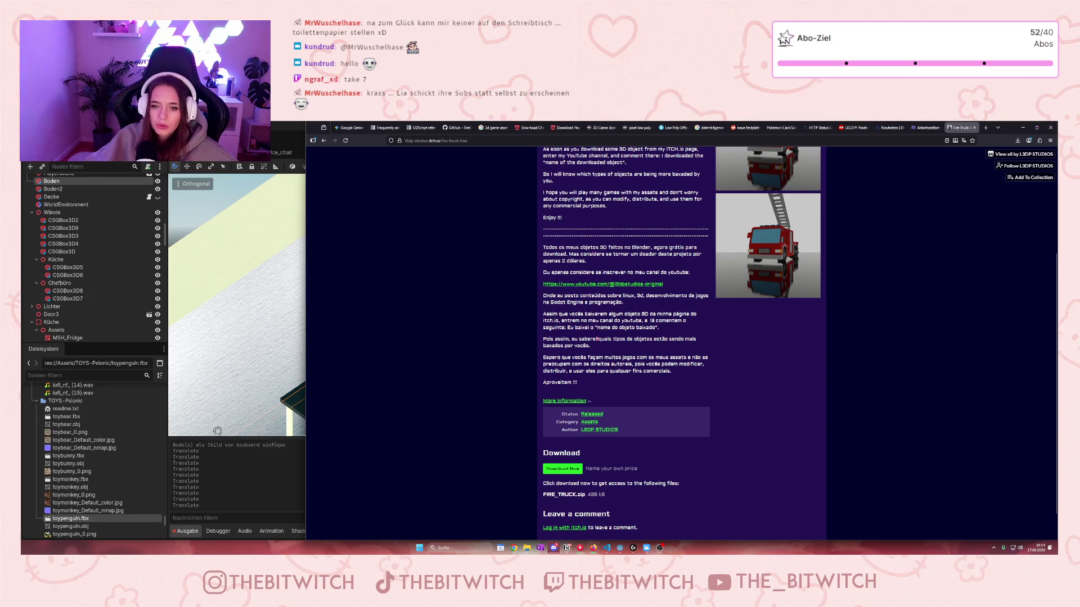
{"action": "scroll", "coordinate": [562, 444], "scroll_direction": "down", "scroll_amount": 1}
{"action": "left_click", "coordinate": [562, 436]}
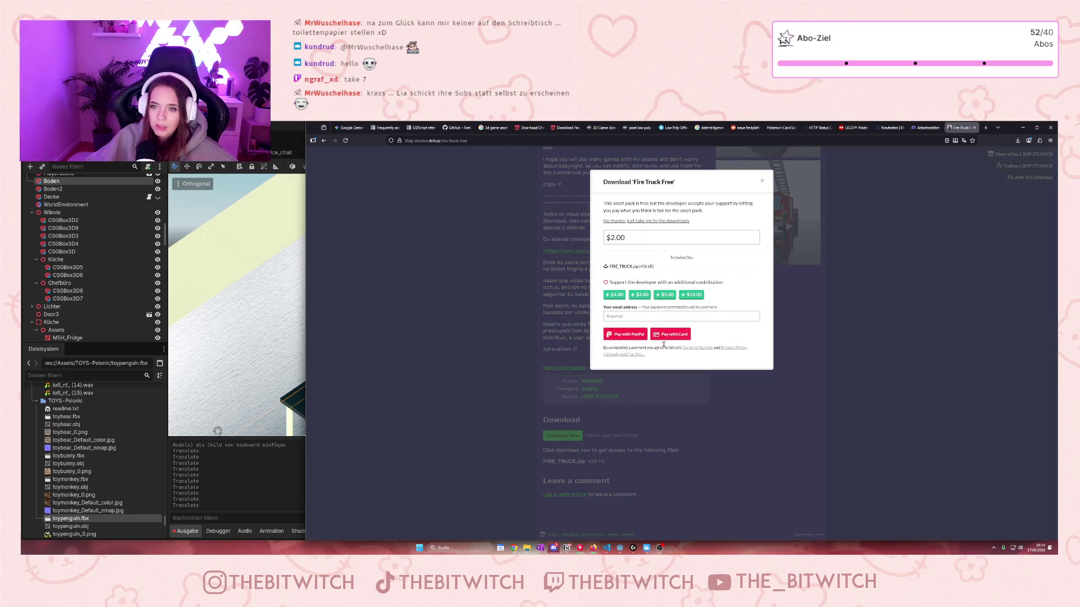
{"action": "left_click", "coordinate": [657, 221]}
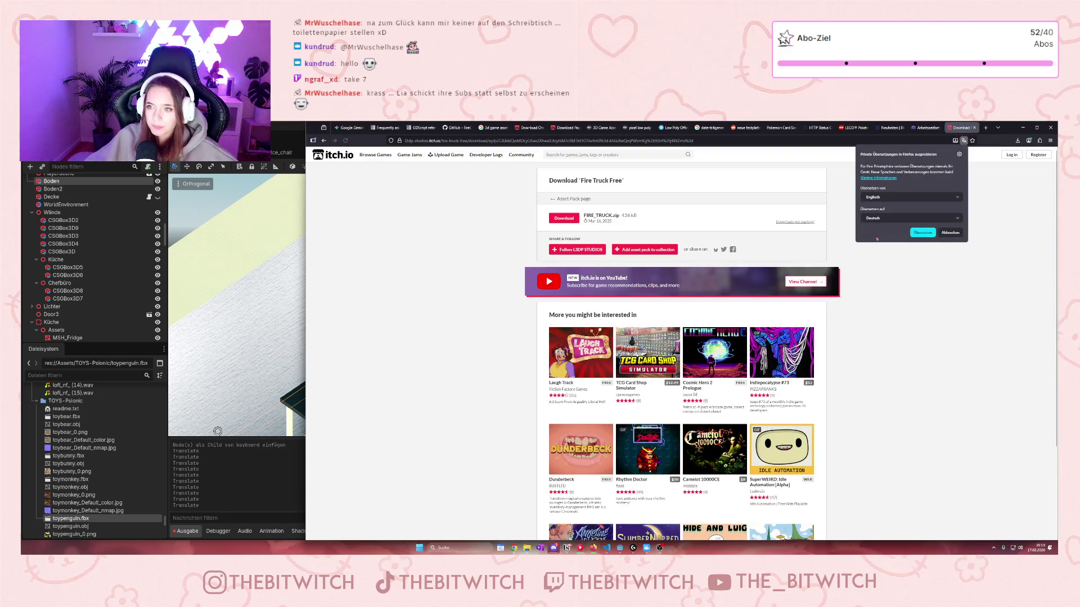
{"action": "left_click", "coordinate": [950, 233]}
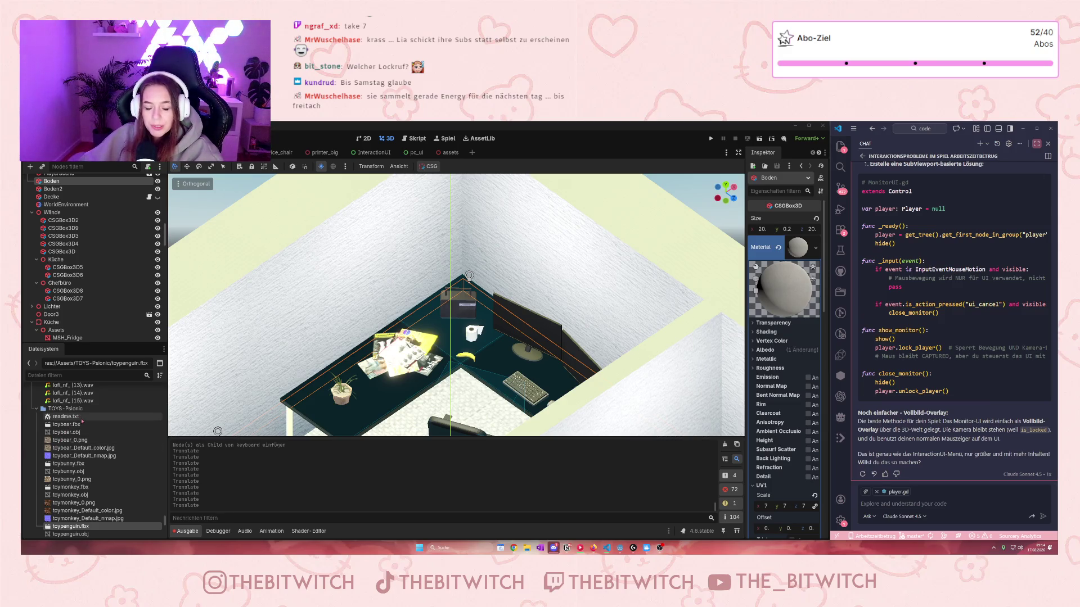
- Back in Godot, select toybear.obj in the project files
{"action": "left_click", "coordinate": [79, 432]}
- Filter for 'truck', select FIRE_TRUCK/FIRE_TRUCK, clear the filter, then select BLEND and expand TEXTURA
{"action": "scroll", "coordinate": [90, 450], "scroll_direction": "up", "scroll_amount": 5}
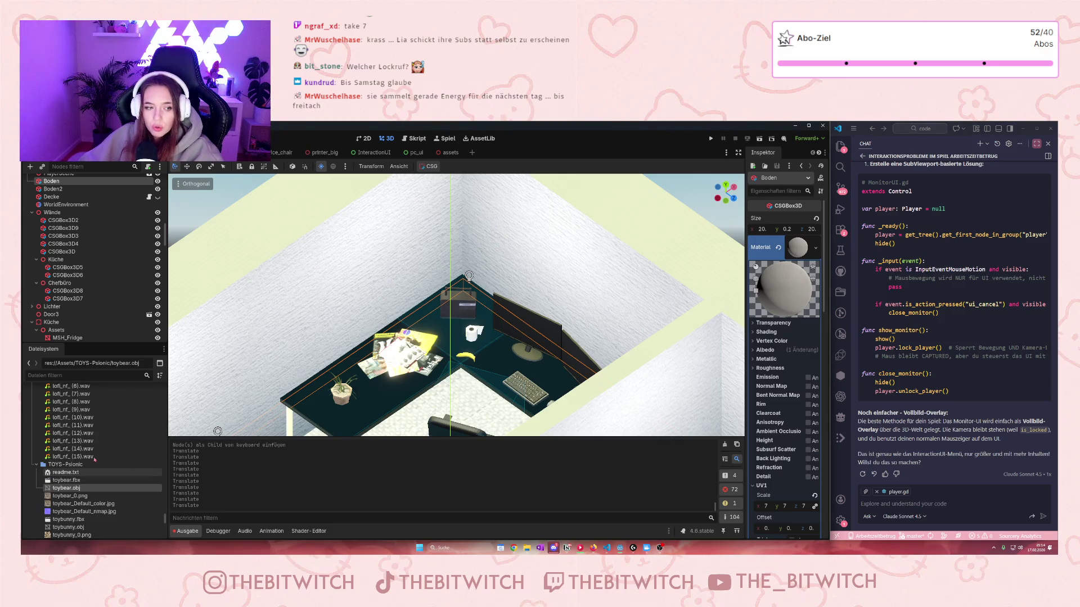
{"action": "scroll", "coordinate": [97, 449], "scroll_direction": "up", "scroll_amount": 5}
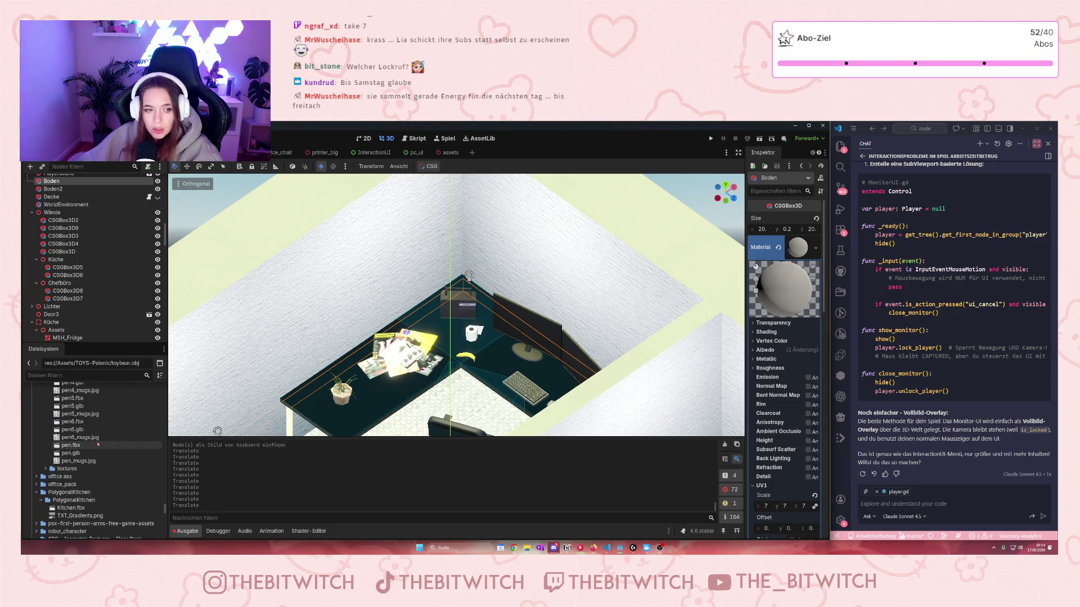
{"action": "scroll", "coordinate": [98, 437], "scroll_direction": "up", "scroll_amount": 10}
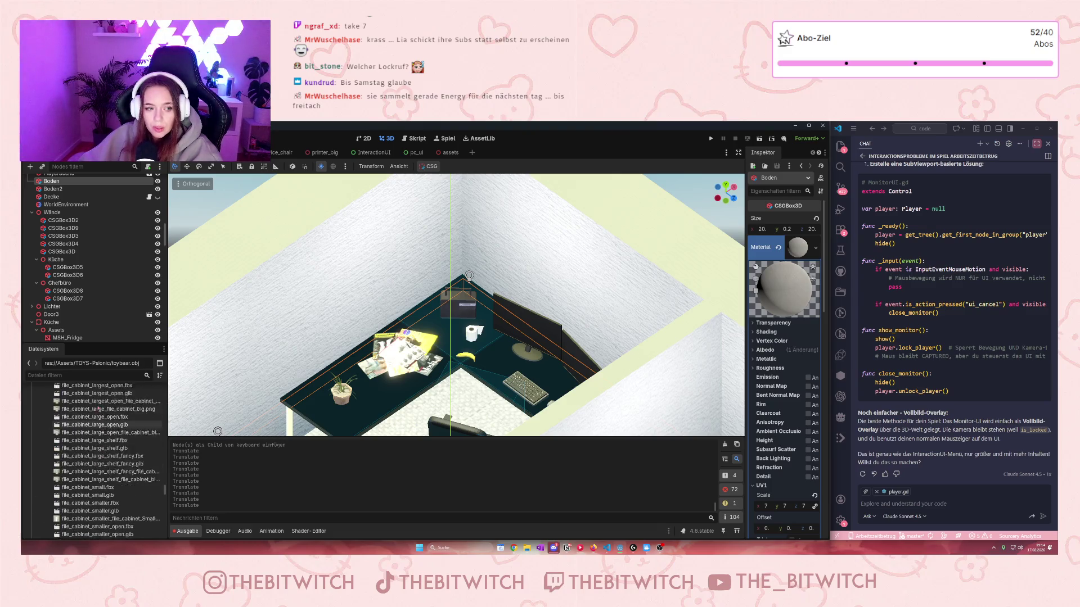
{"action": "scroll", "coordinate": [94, 421], "scroll_direction": "down", "scroll_amount": 1}
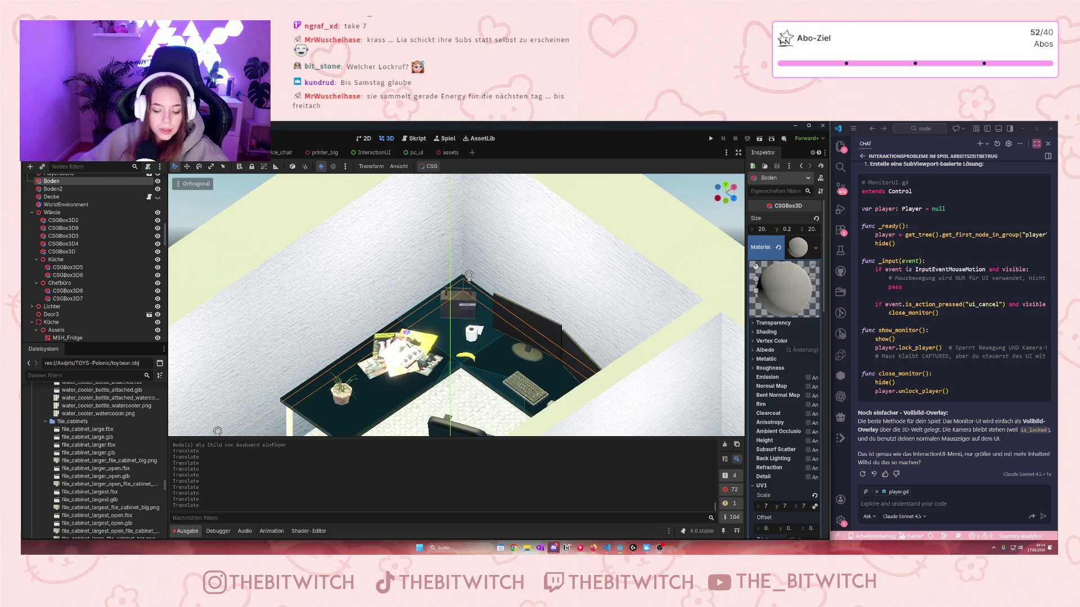
{"action": "type", "text": "truck"}
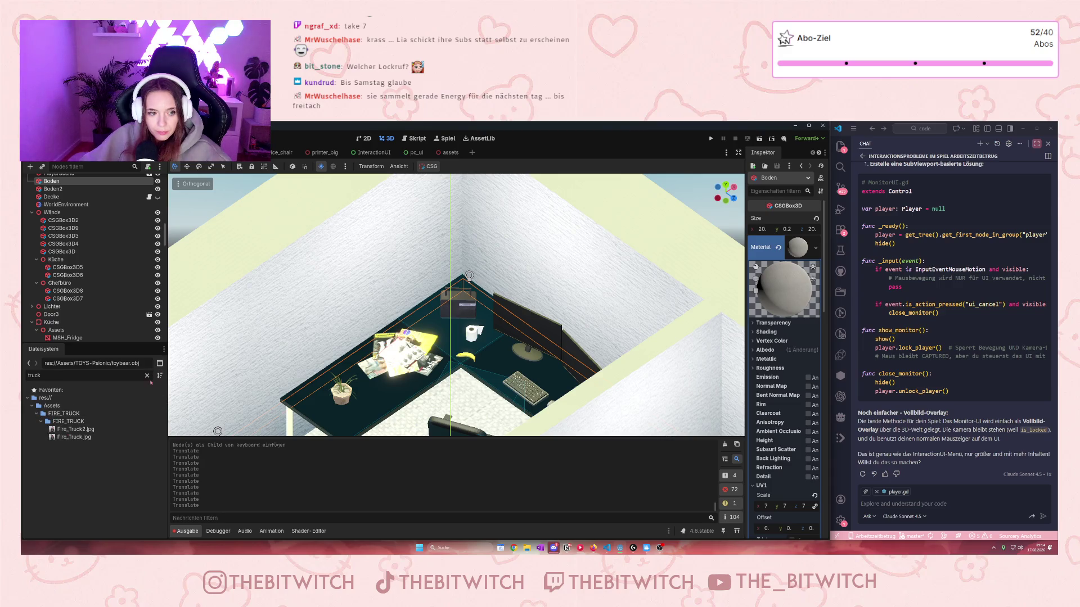
{"action": "left_click", "coordinate": [68, 421]}
{"action": "left_click", "coordinate": [147, 376]}
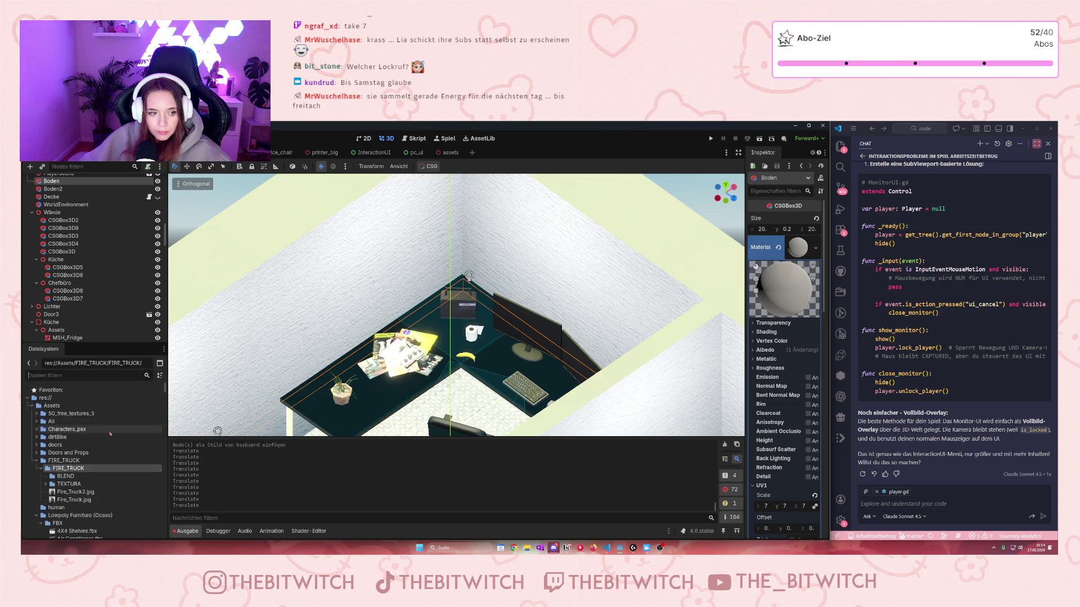
{"action": "left_click", "coordinate": [62, 477]}
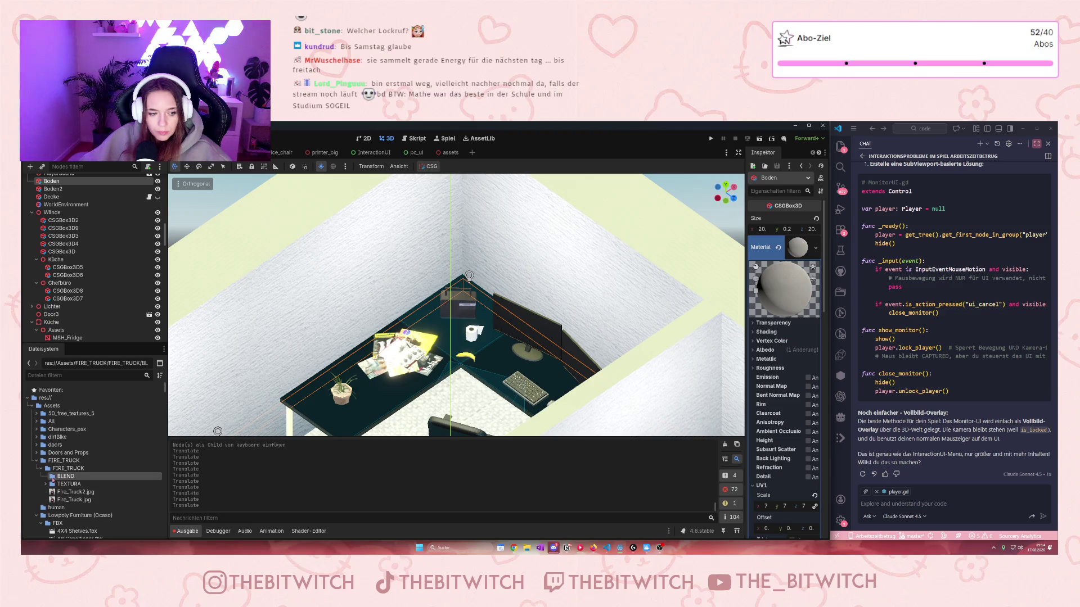
{"action": "left_click", "coordinate": [46, 484]}
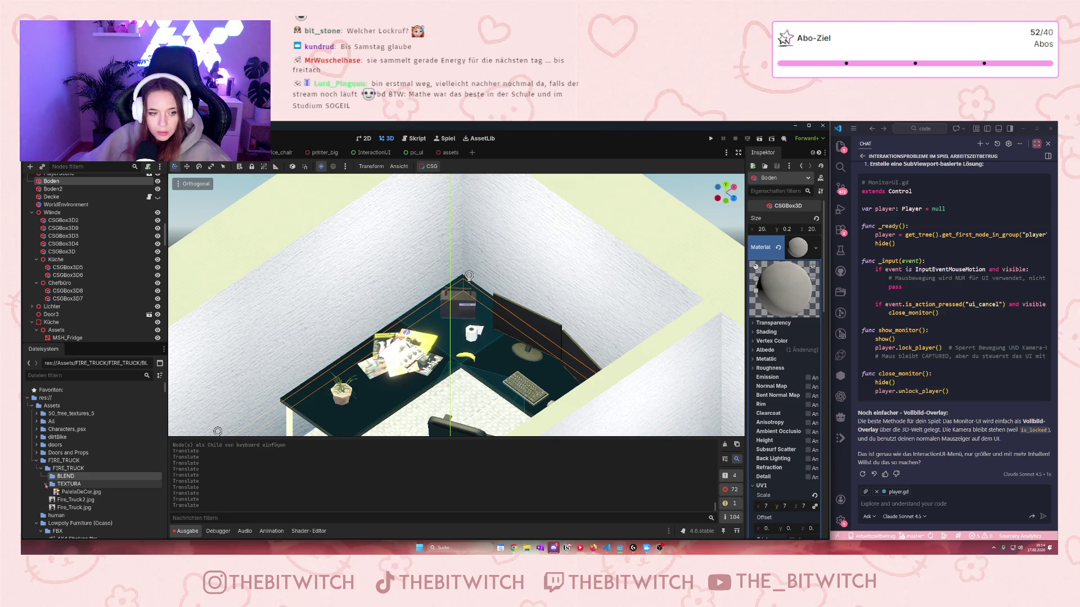
{"action": "mouse_move", "coordinate": [61, 476]}
{"action": "left_mouse_down"}
{"action": "mouse_move", "coordinate": [197, 425]}
{"action": "mouse_move", "coordinate": [84, 494]}
{"action": "mouse_move", "coordinate": [57, 477]}
{"action": "left_mouse_up"}
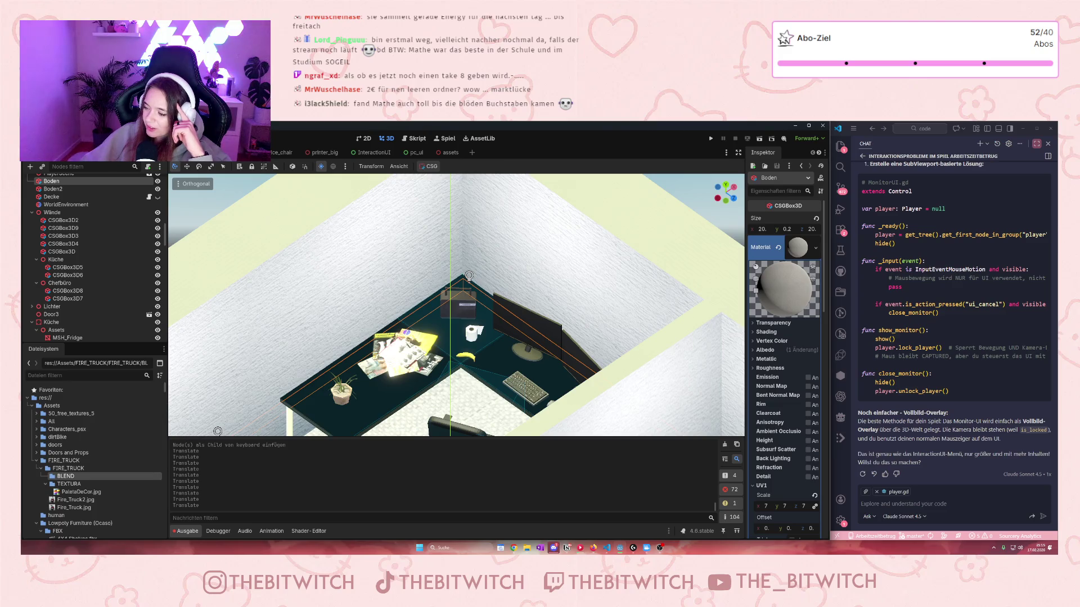
- Return to the itch.io browser and close the 'Thanks for downloading' notice
{"action": "key", "text": "alt+Tab"}
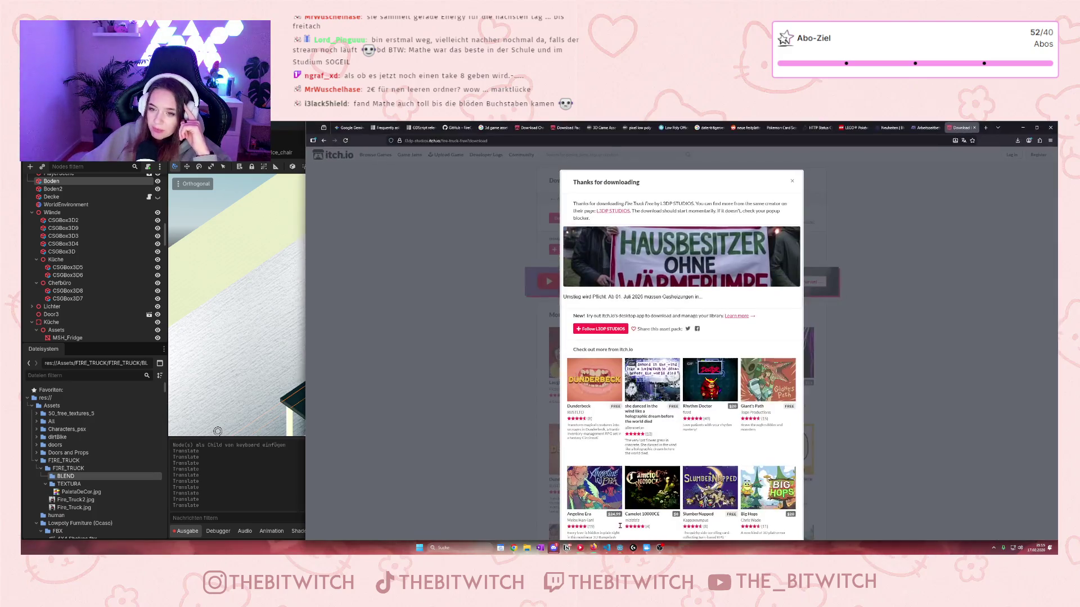
{"action": "left_click", "coordinate": [862, 339]}
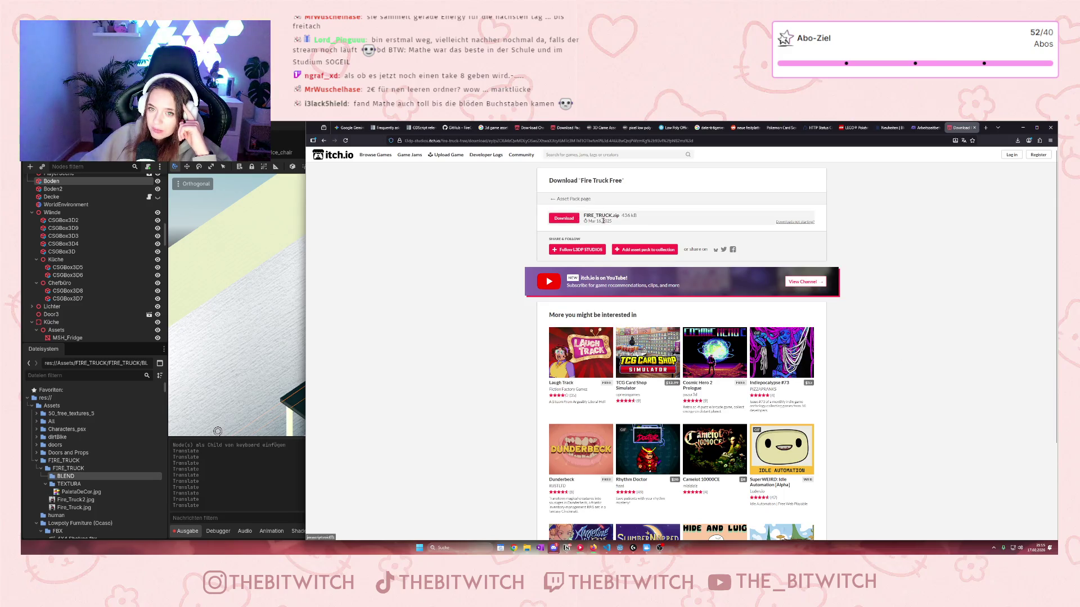